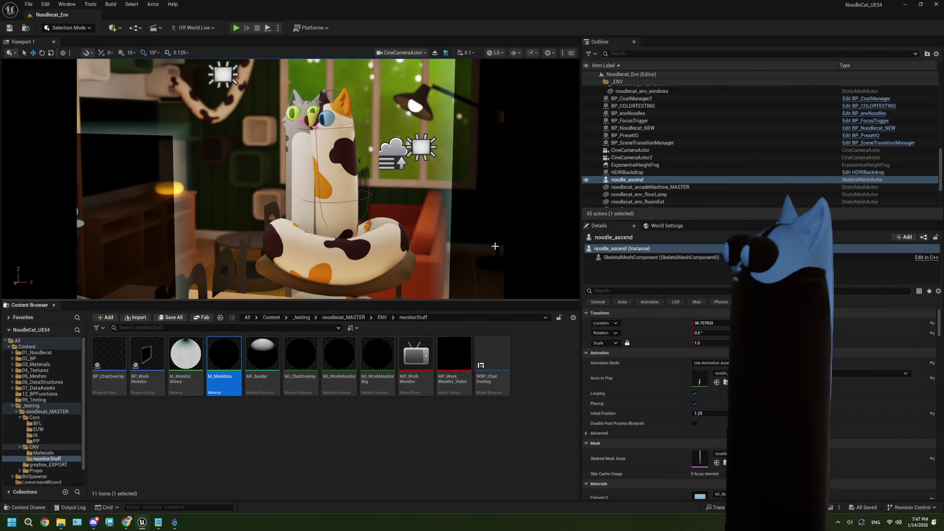
Step: Clear the Content Browser selection and start playing the NoodleCat level in the editor
left_click(309, 401)
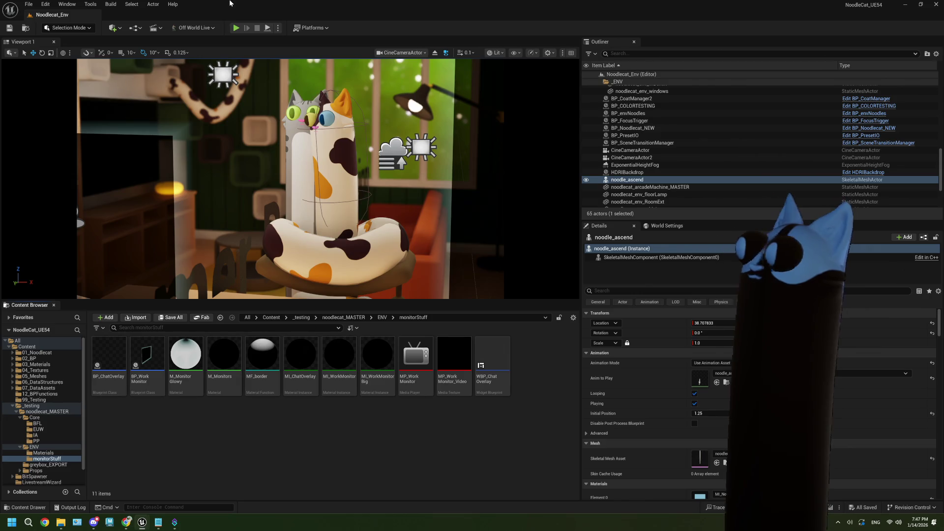
left_click(235, 27)
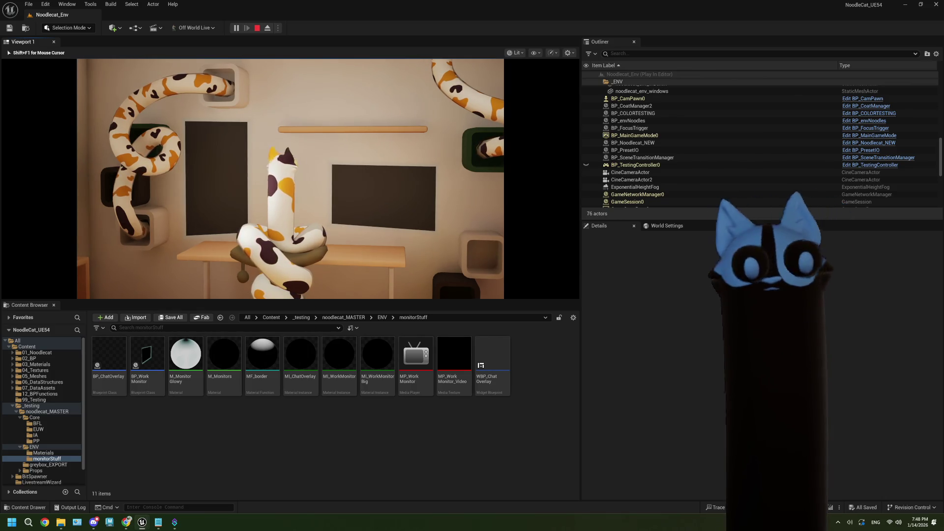
Step: Stop play, set M_Monitors' Opacity default to 0.35, save and close the material
key("Escape")
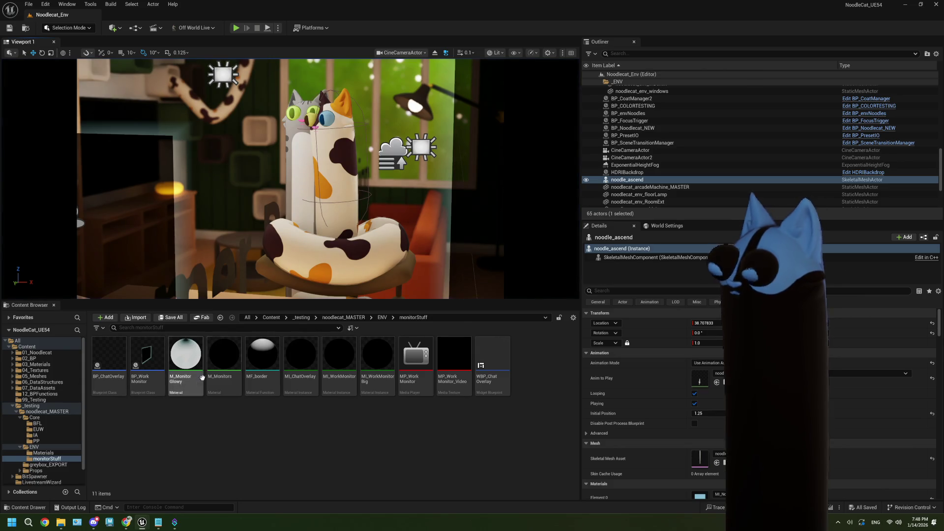
double_click(223, 354)
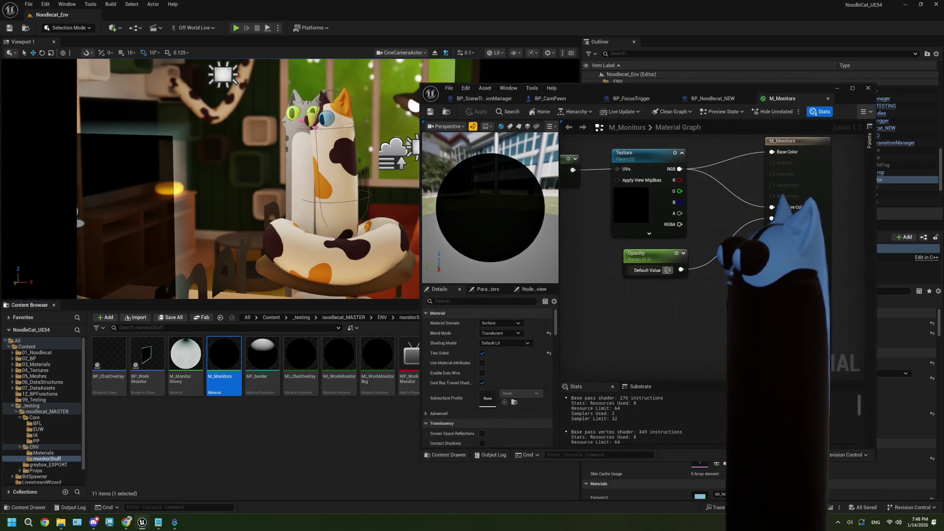
left_click(667, 270)
type(".35")
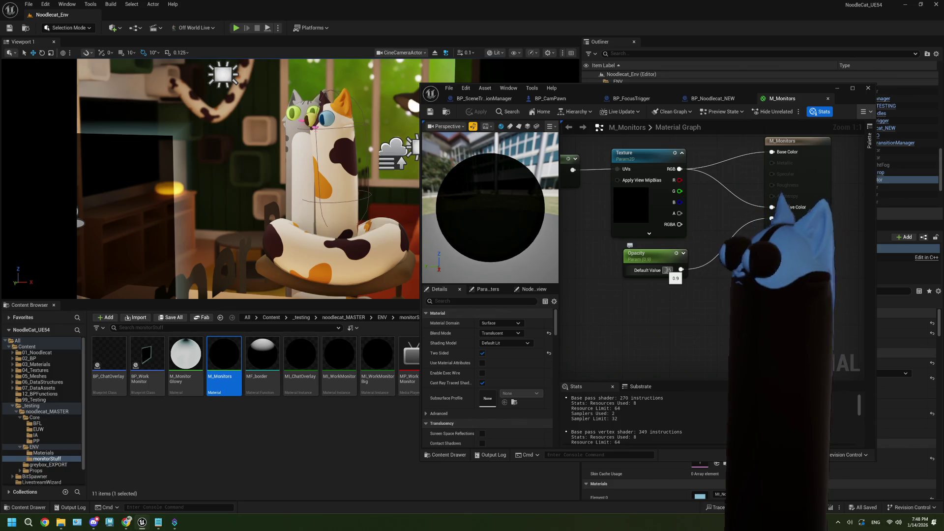
left_click(685, 335)
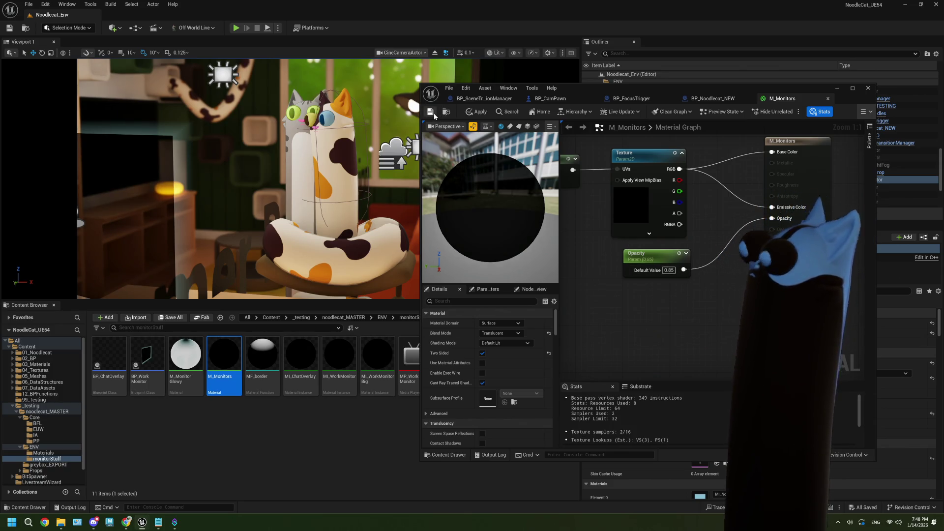
key("ctrl+s")
left_click(868, 88)
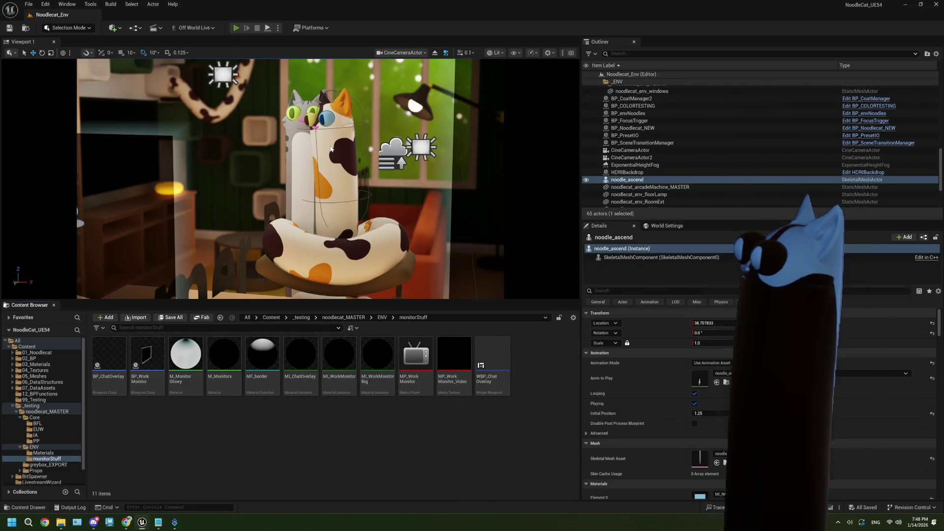
key("alt+p")
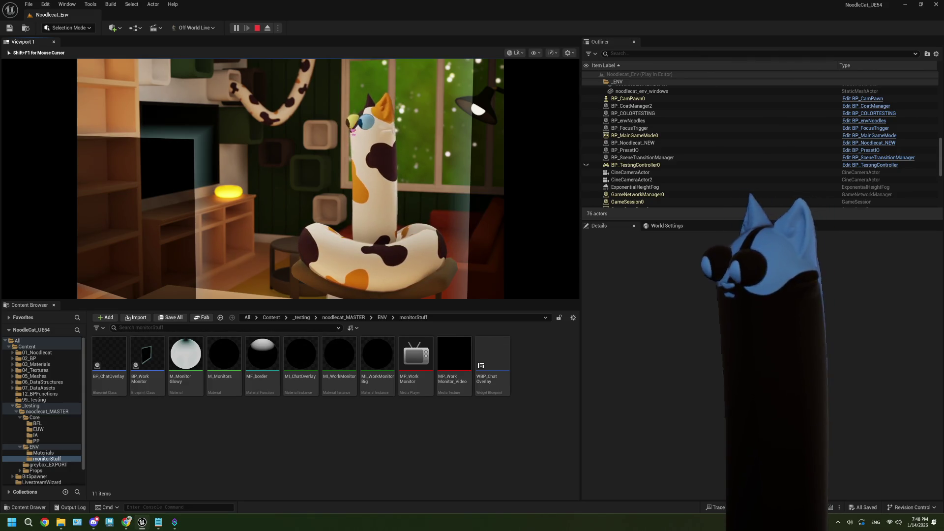
key("Escape")
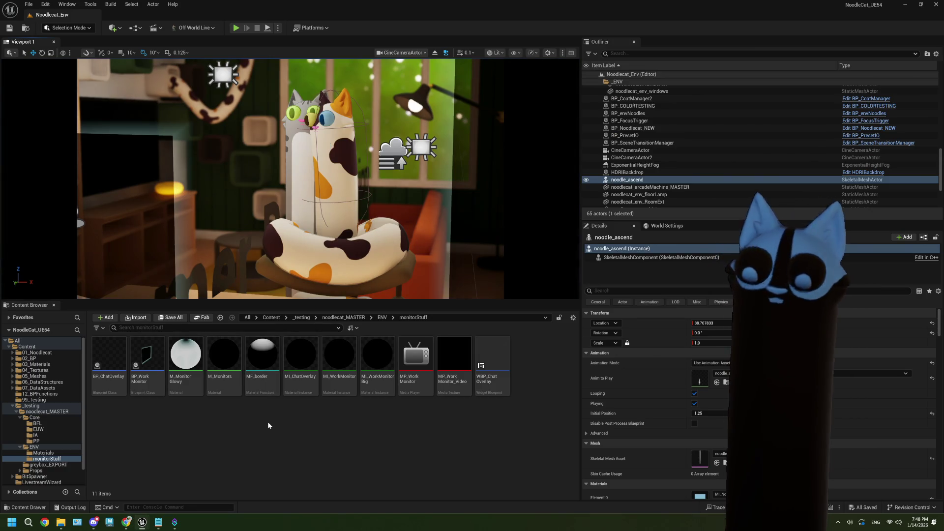
left_click(157, 523)
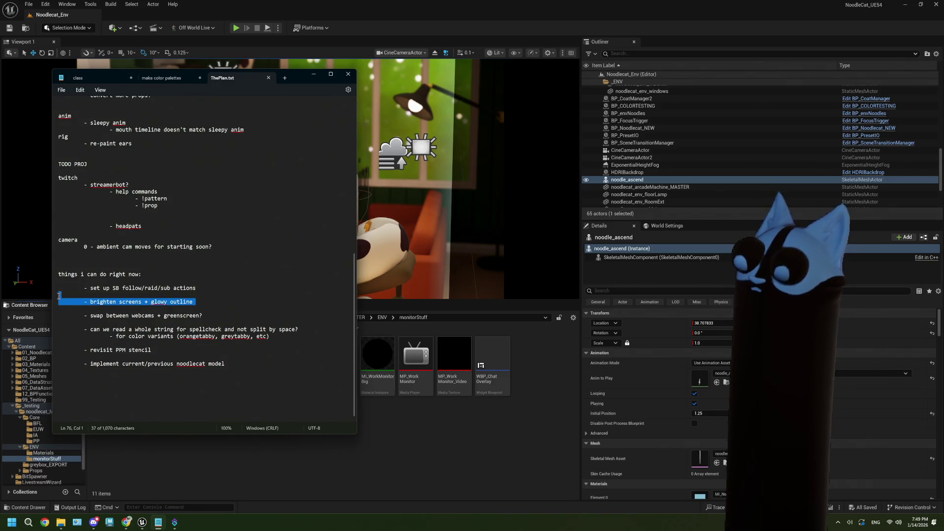
Step: Delete the 'brighten screens + glowy outline' line from ThePlan.txt and put Notepad away
key("Delete")
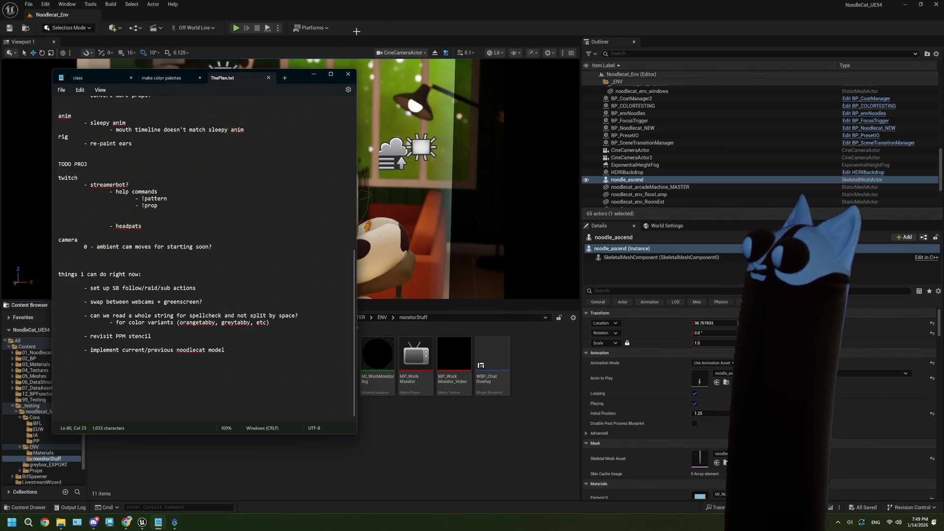
left_click(331, 74)
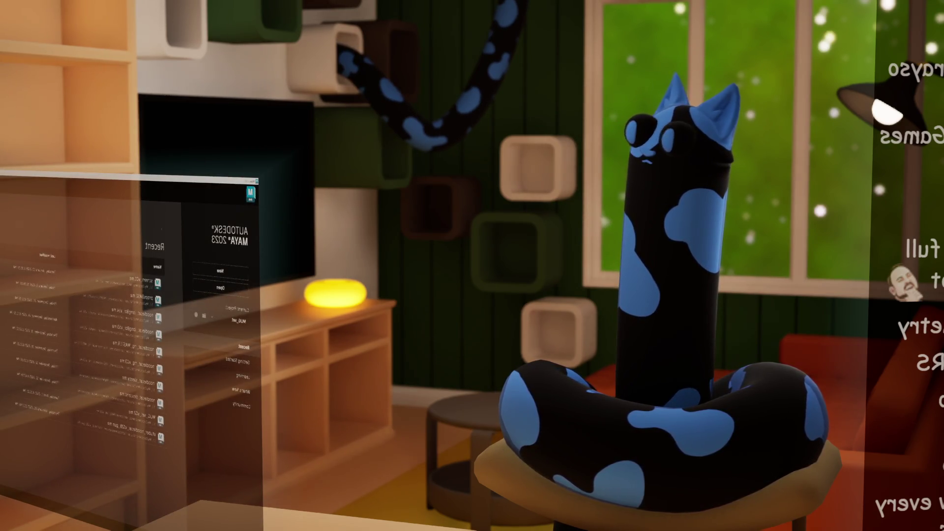
Step: Check the Current Project path list on the Maya home screen and close it again
left_click(237, 320)
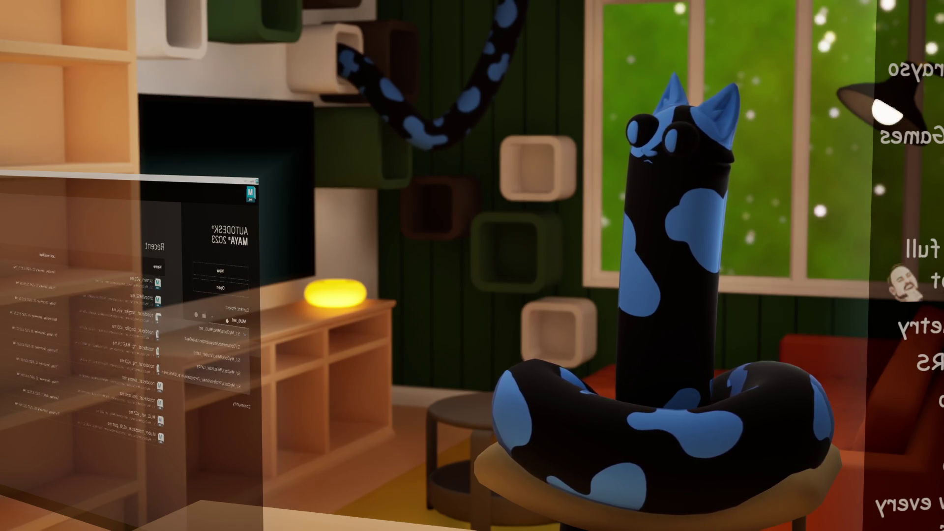
left_click(222, 332)
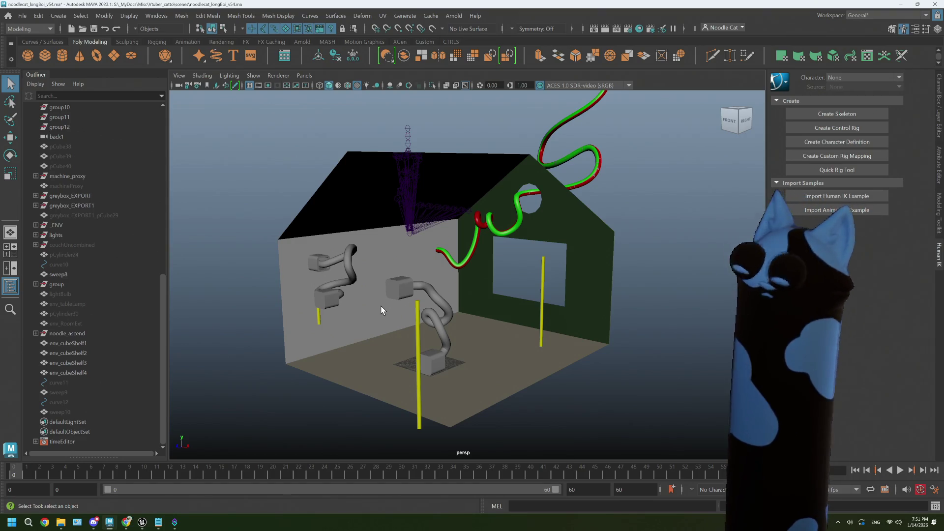
Step: Select the noodle_ascend skeleton via the Outliner and delete it from the room
left_click_drag(514, 333, 537, 329, "alt")
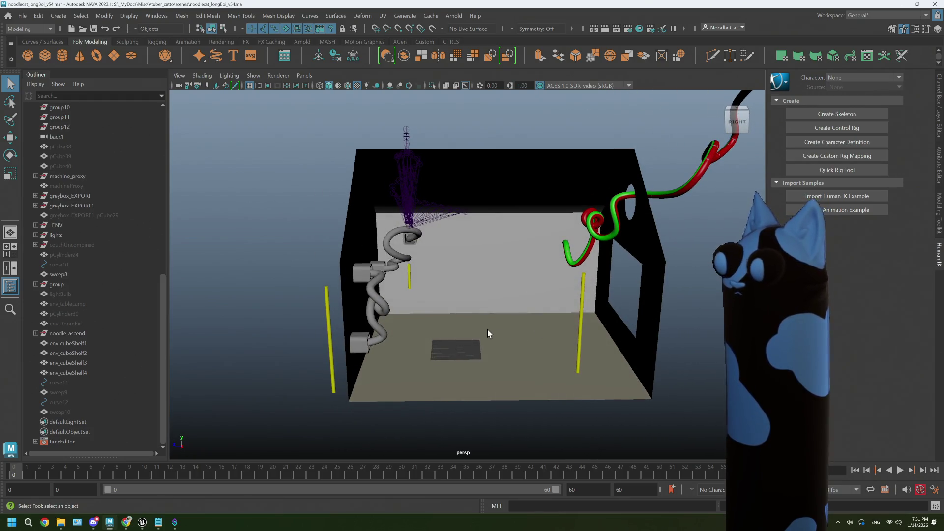
scroll(116, 292, "up", 5)
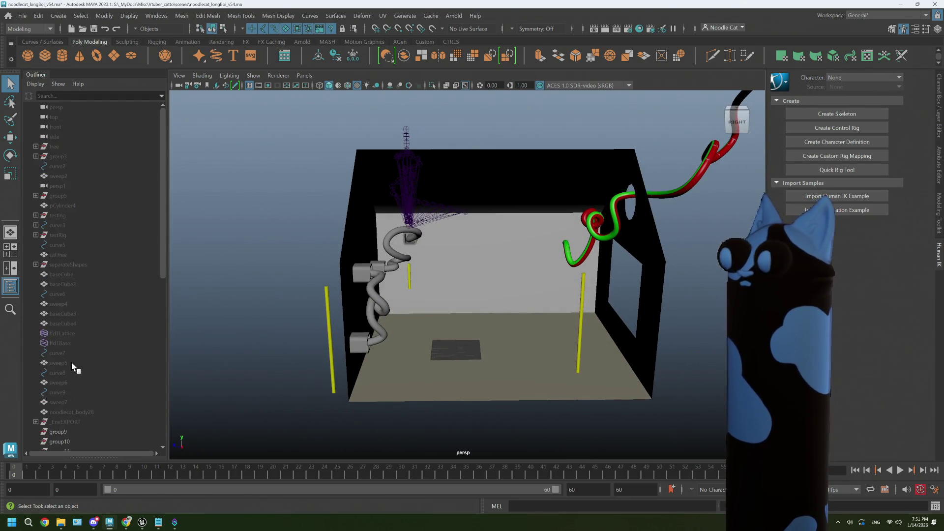
scroll(86, 363, "down", 8)
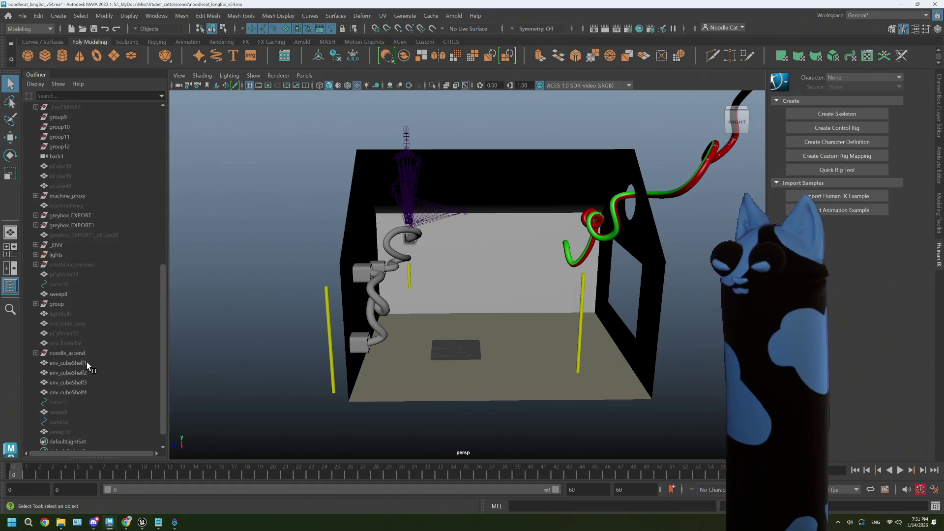
scroll(87, 363, "up", 8)
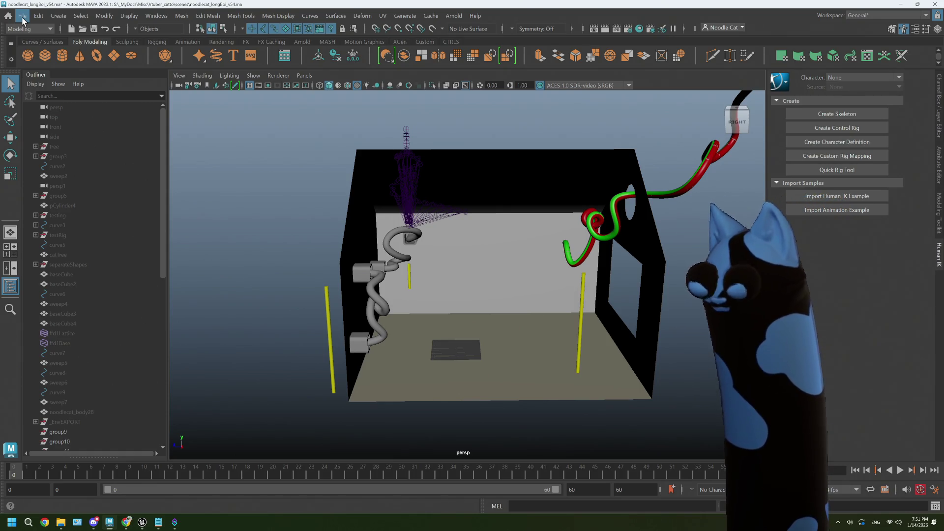
scroll(114, 243, "down", 4)
scroll(113, 243, "down", 4)
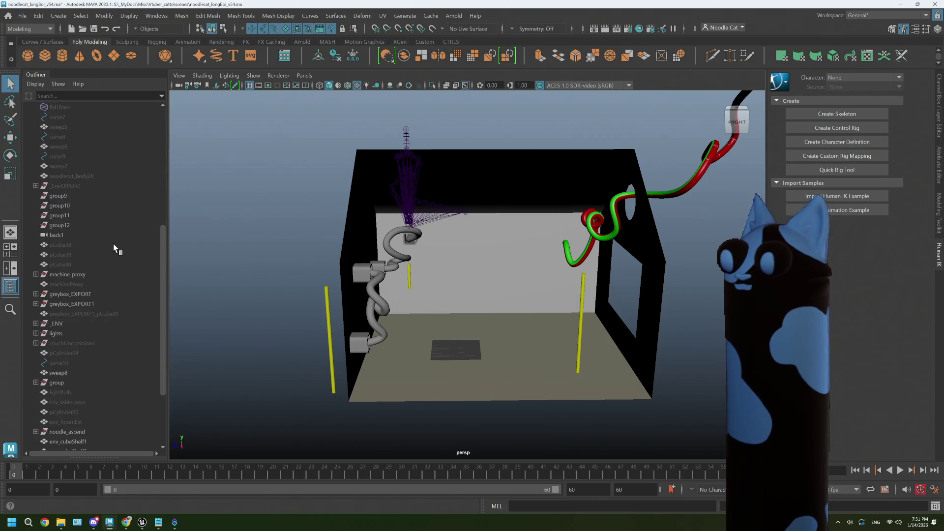
scroll(113, 244, "down", 4)
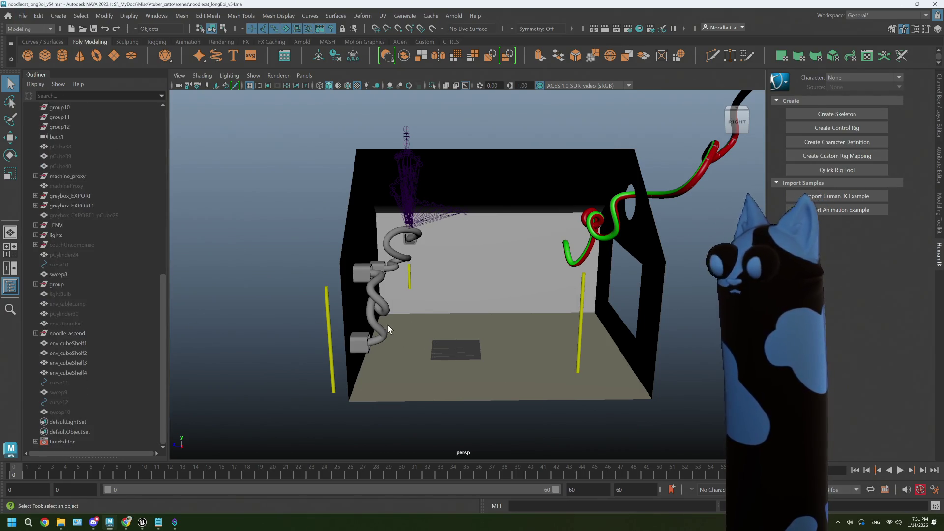
scroll(93, 310, "up", 5)
scroll(93, 310, "up", 3)
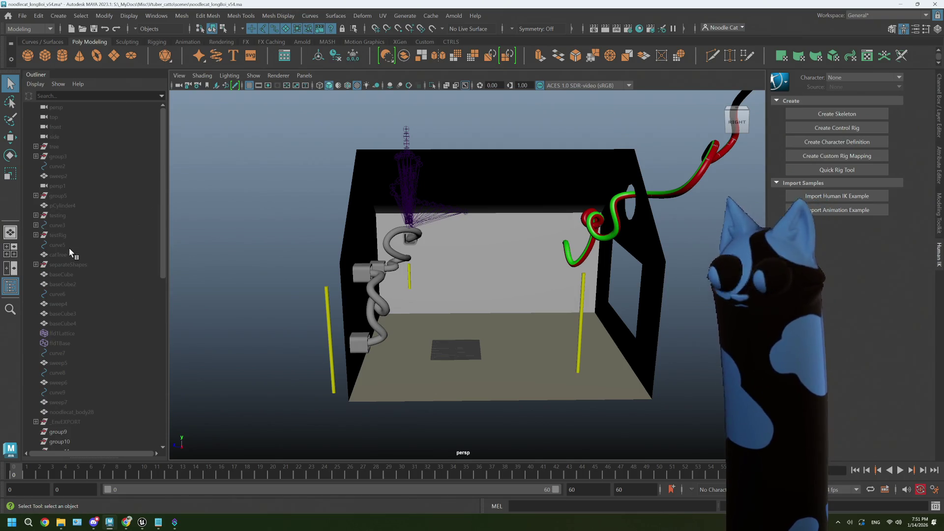
left_click_drag(514, 319, 458, 310, "alt")
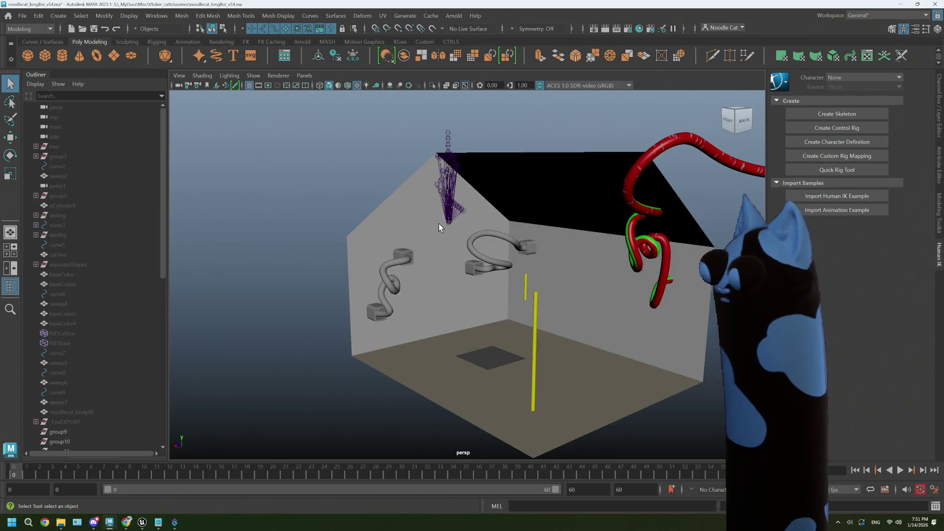
left_click(449, 184)
scroll(97, 314, "down", 5)
left_click(92, 332)
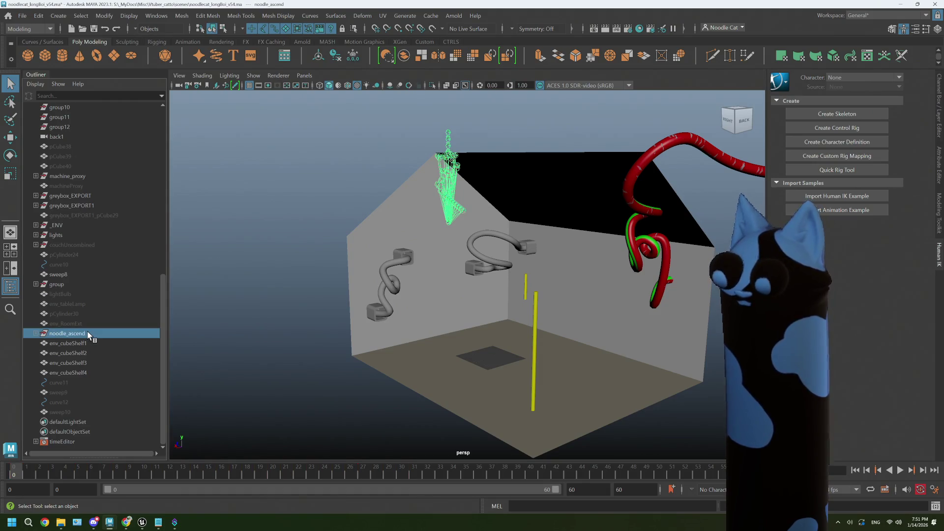
key("Delete")
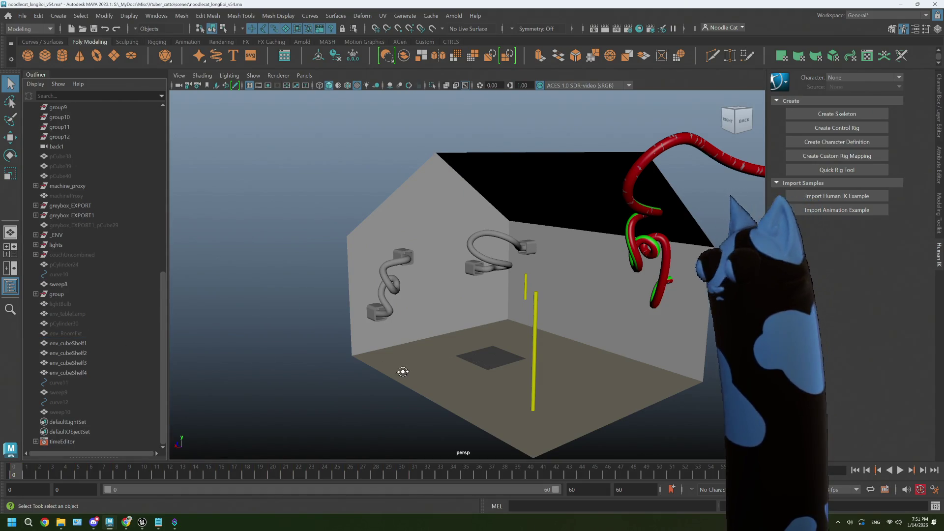
Step: Delete the leftover group of pasted noodle control curves near the red tube
left_click_drag(412, 374, 465, 369, "alt")
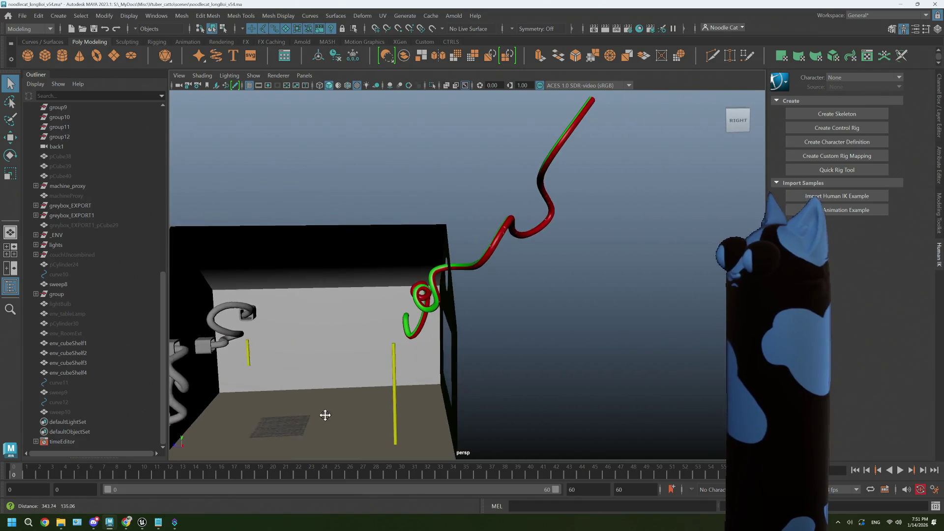
right_click_drag(465, 370, 492, 264, "alt")
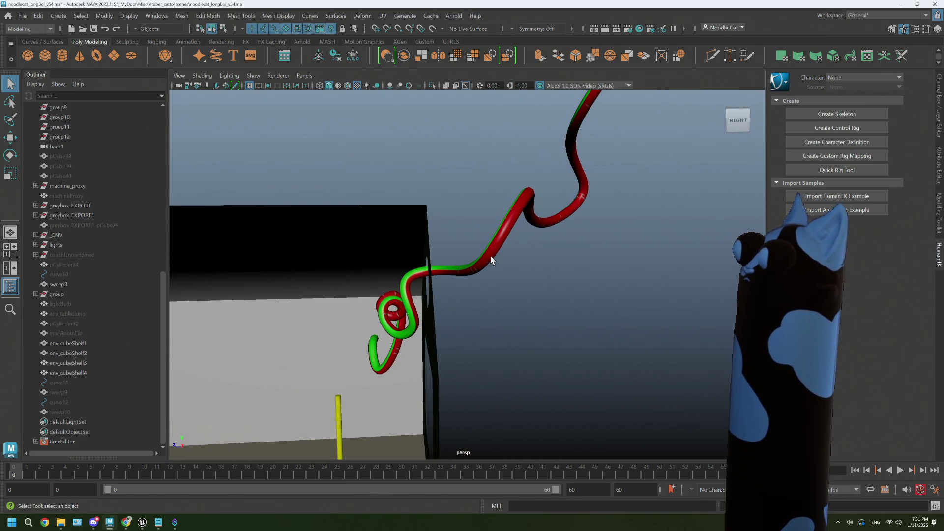
left_click(491, 260)
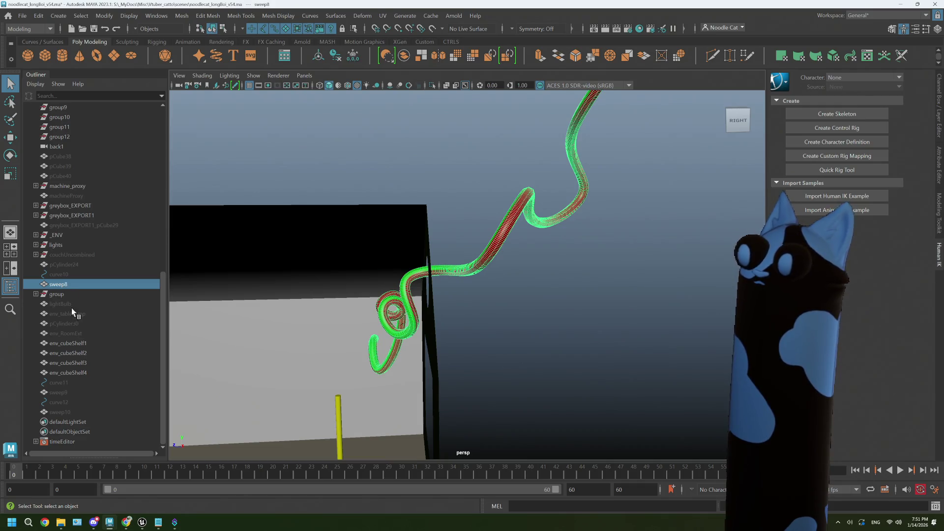
left_click(61, 296)
left_click(37, 295)
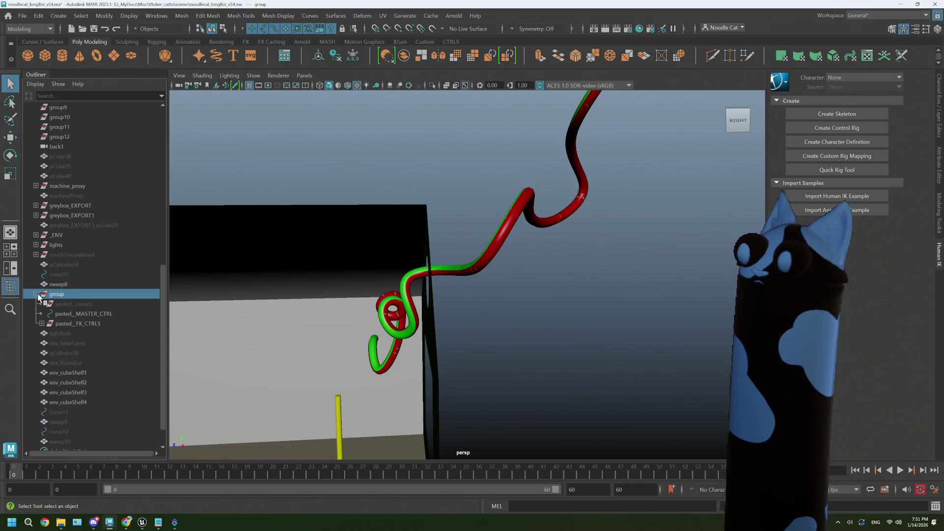
left_click(37, 295)
key("Delete")
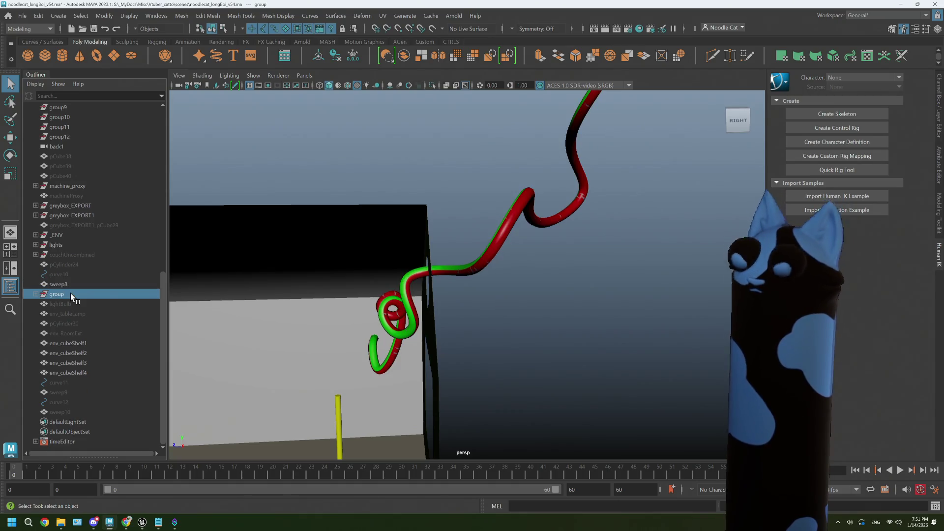
Step: Delete the sweep8 object for the red and green noodle tube
left_click(490, 259)
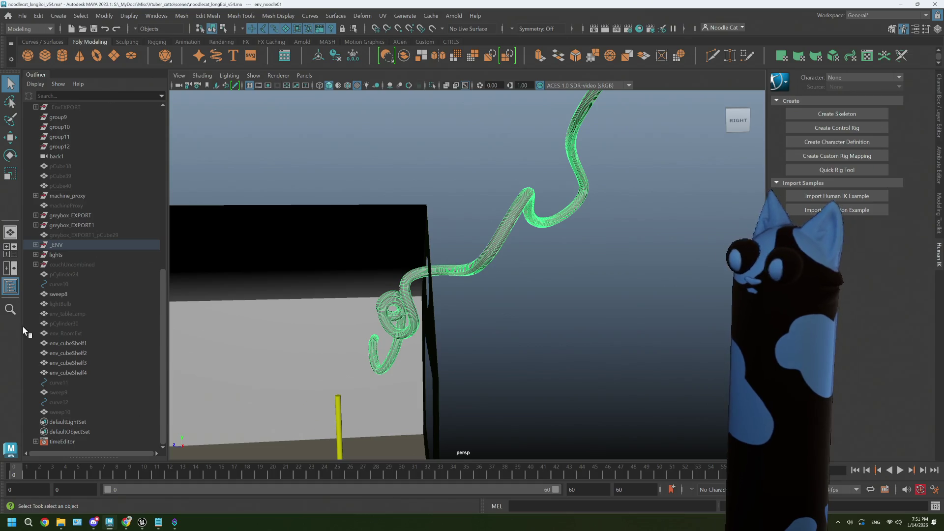
left_click(62, 294)
key("Delete")
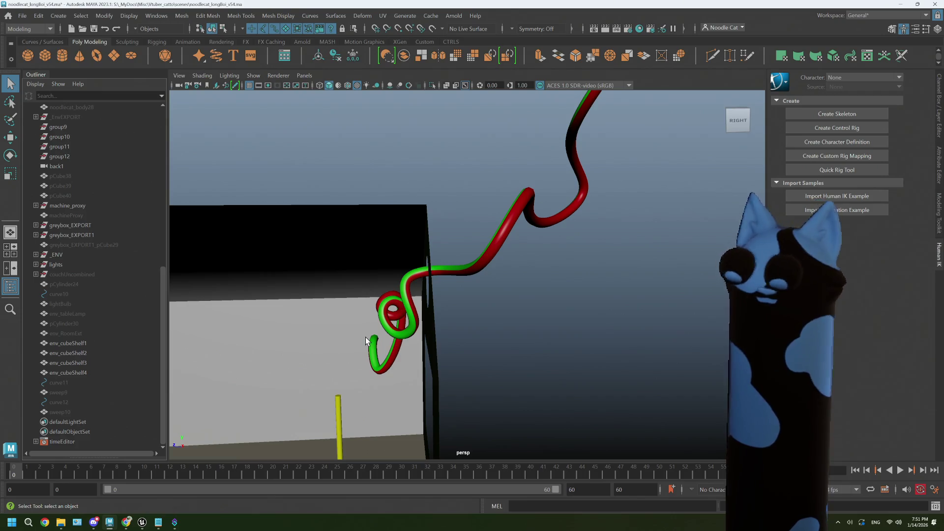
Step: Delete the thin pole by the back wall and the remaining yellow pole
mouse_move(367, 325)
left_mouse_down("alt")
mouse_move(364, 333)
mouse_move(532, 207)
left_mouse_up("alt")
scroll(364, 334, "down", 5)
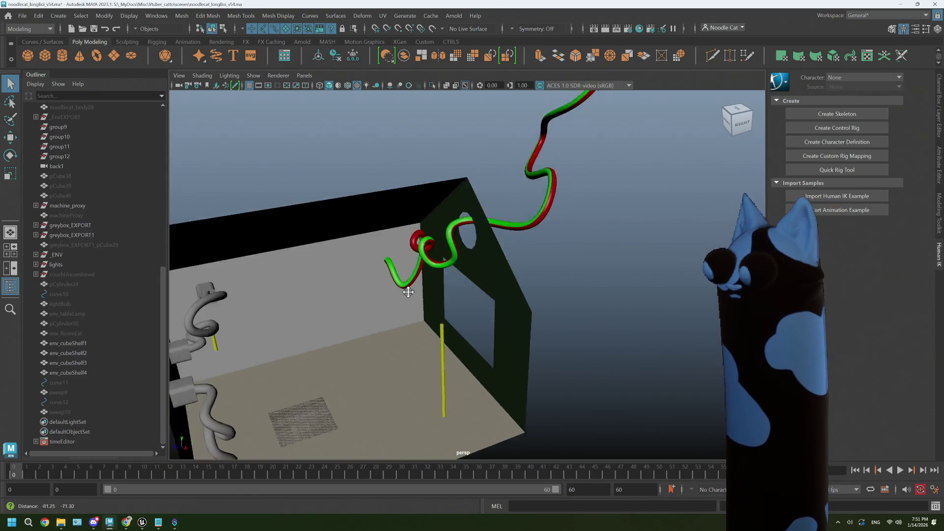
left_click(558, 238)
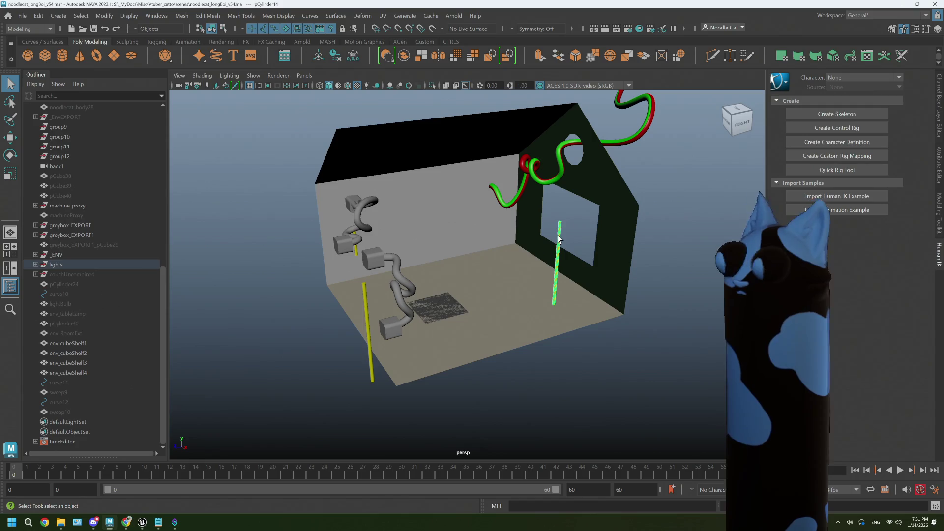
key("Delete")
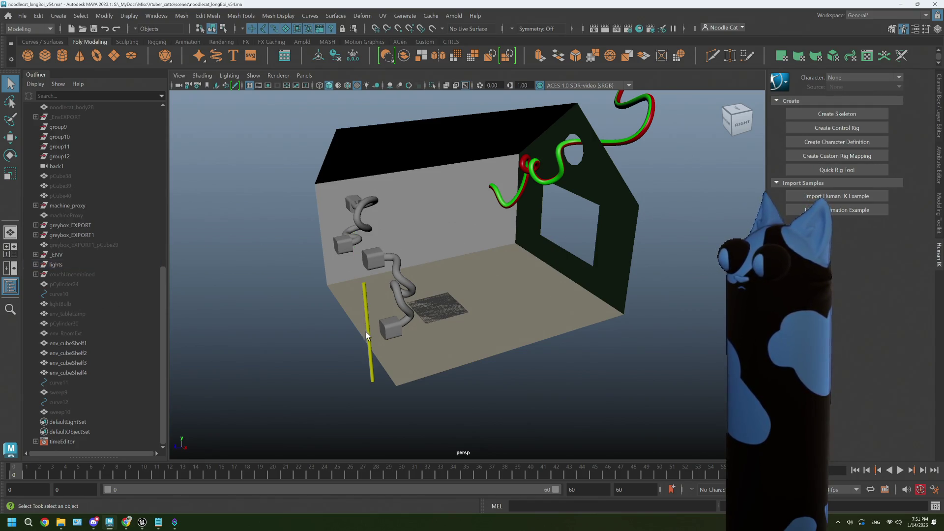
left_click(366, 330)
key("Delete")
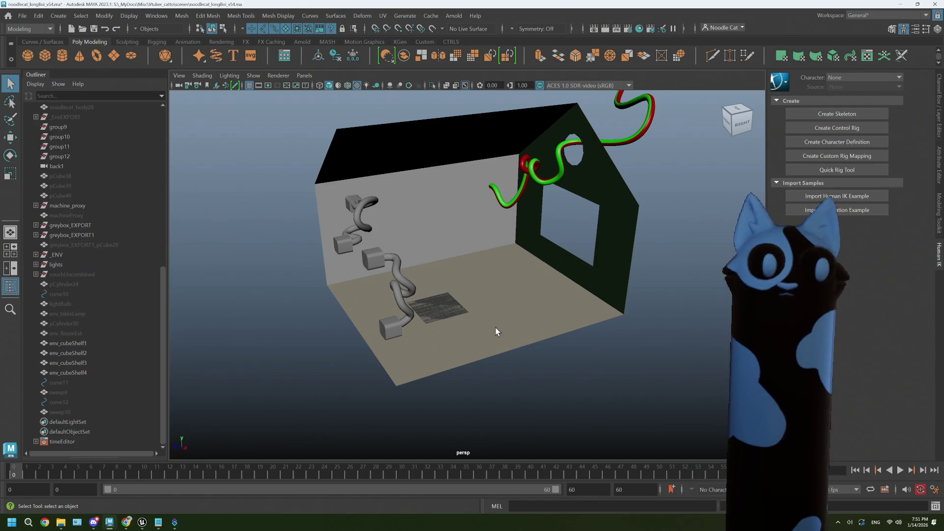
mouse_move(455, 340)
left_mouse_down("alt")
mouse_move(441, 332)
mouse_move(450, 334)
left_mouse_up("alt")
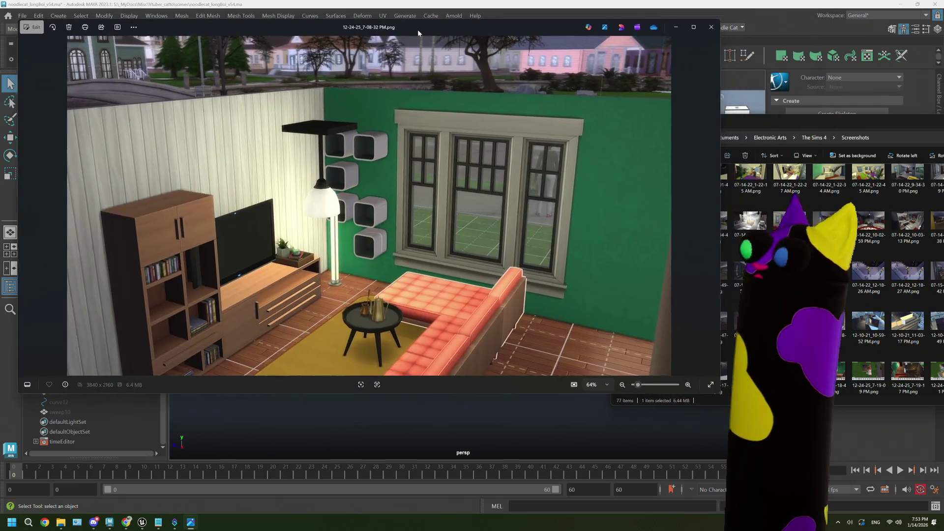
Step: Resize the Photos window and minimize the Screenshots folder window behind it
left_click_drag(418, 29, 413, 26)
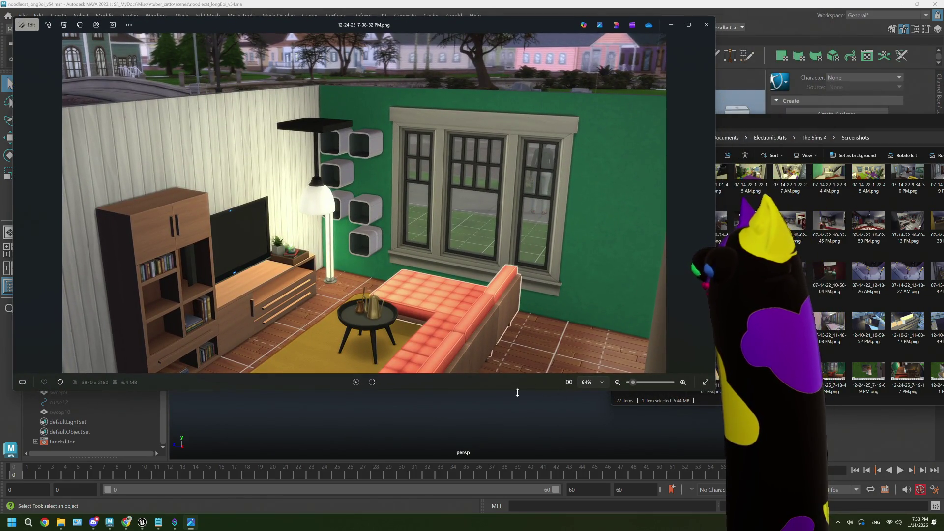
left_click_drag(517, 390, 514, 442)
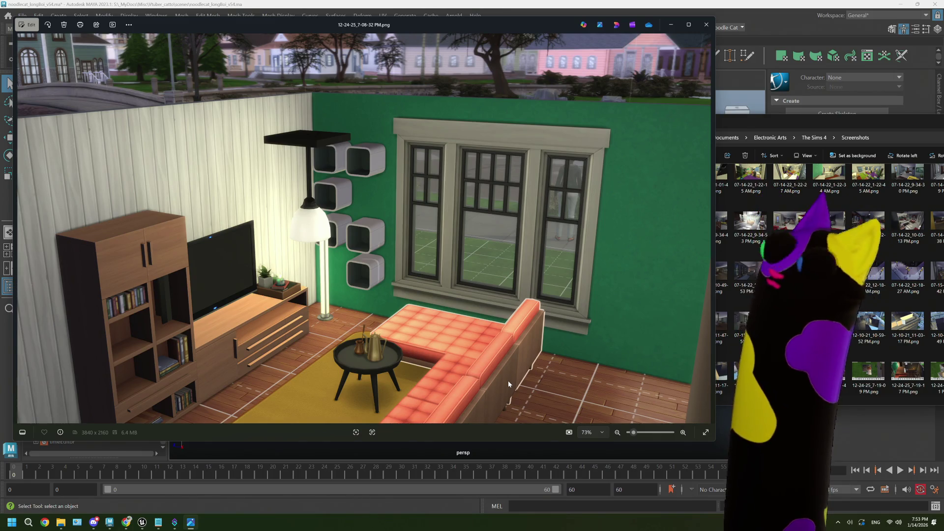
left_click_drag(912, 124, 635, 140)
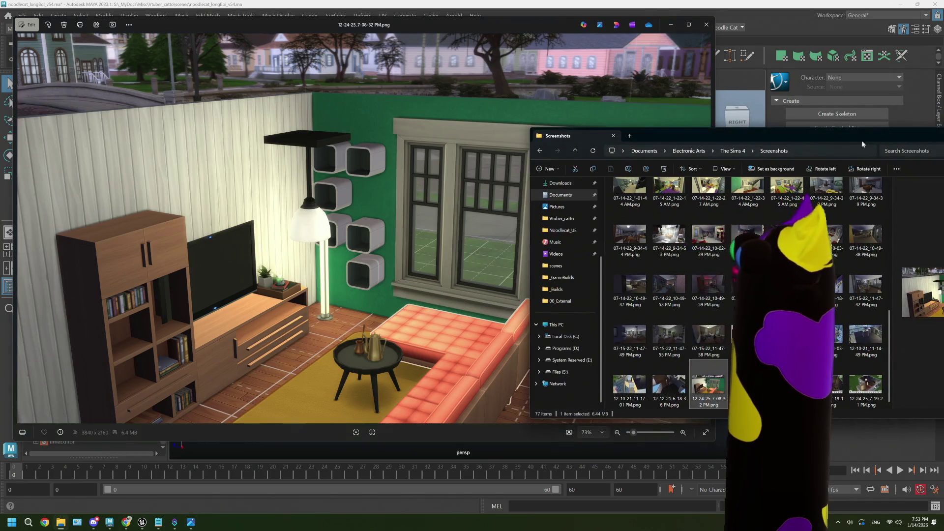
left_click_drag(815, 134, 599, 134)
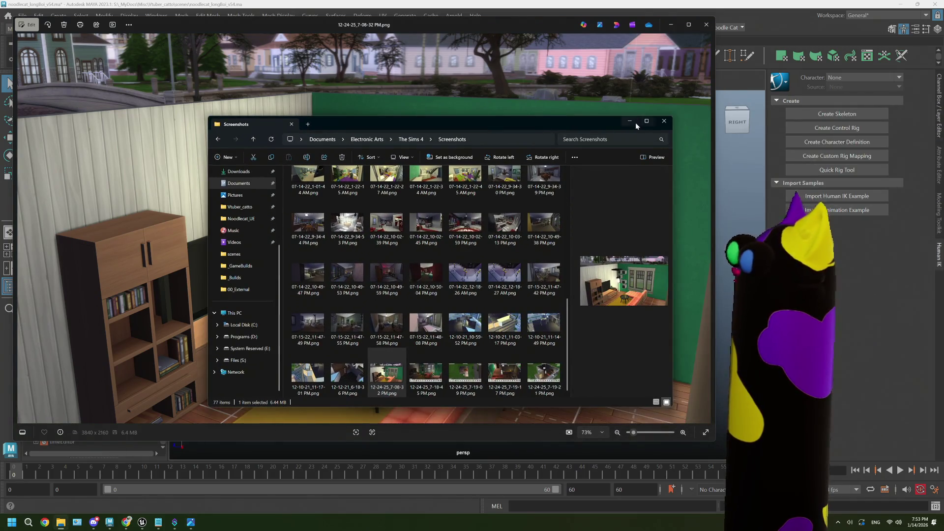
left_click(631, 121)
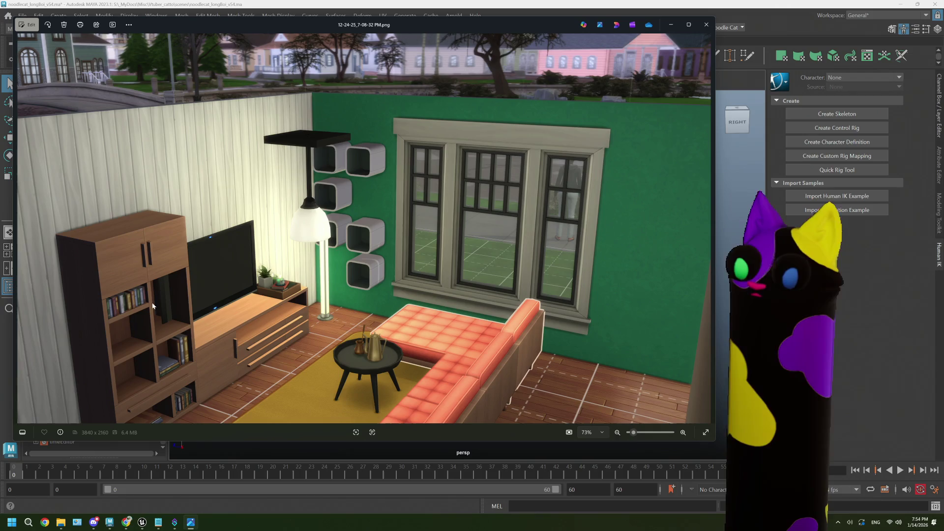
Step: Browse through the room reference screenshots, settle on the interior view, then close Photos
key("Right")
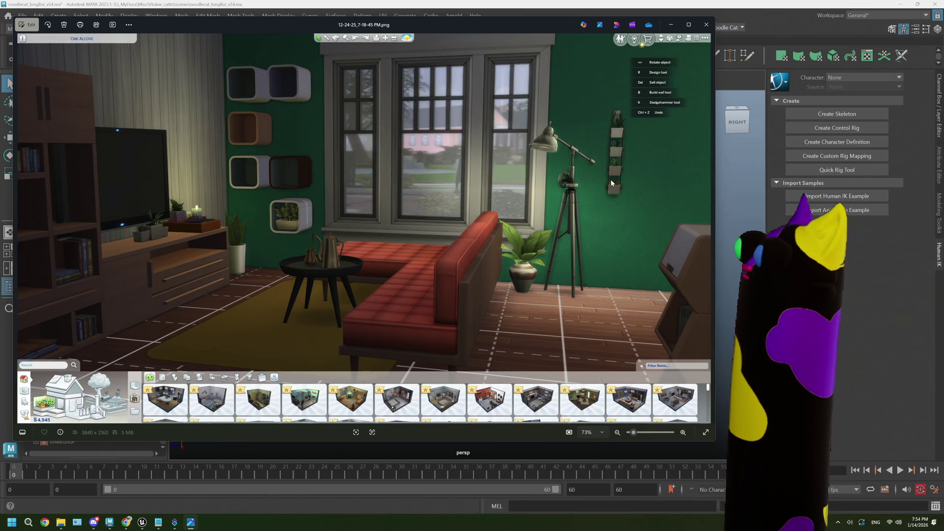
key("Right")
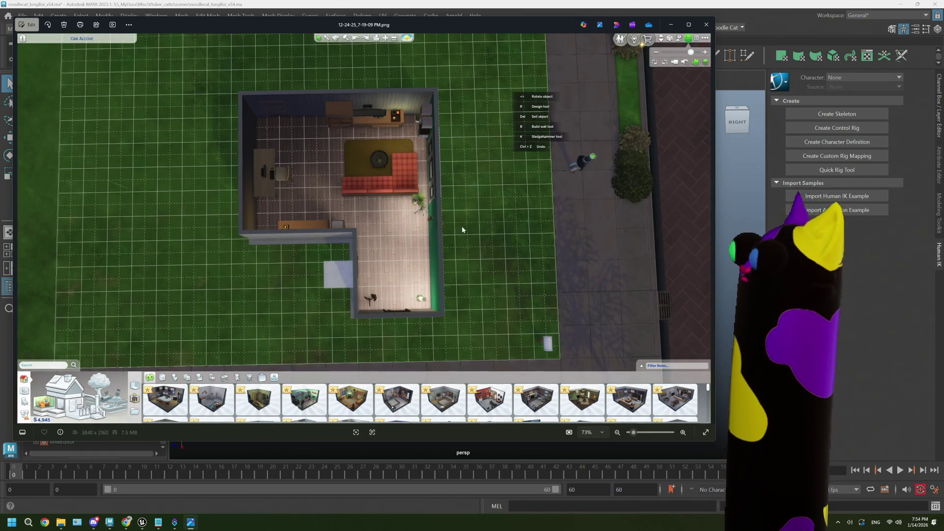
key("Right")
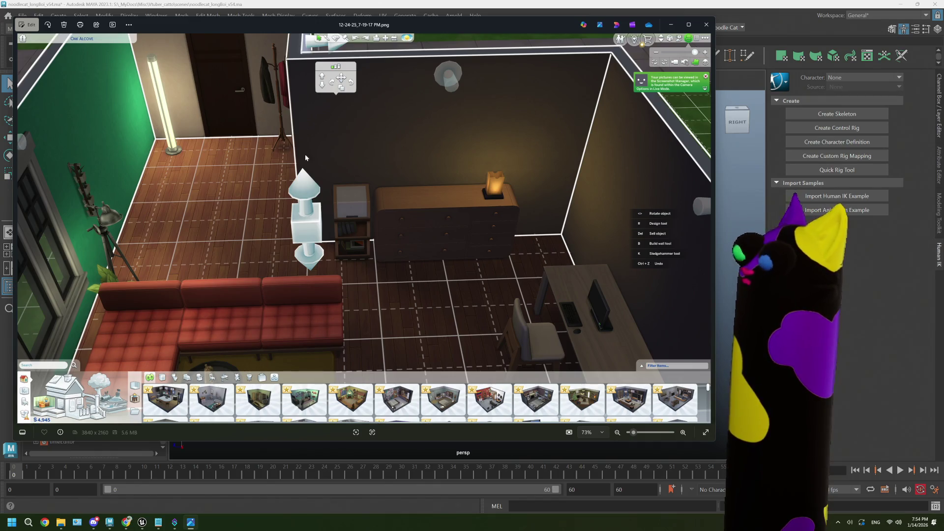
key("Right")
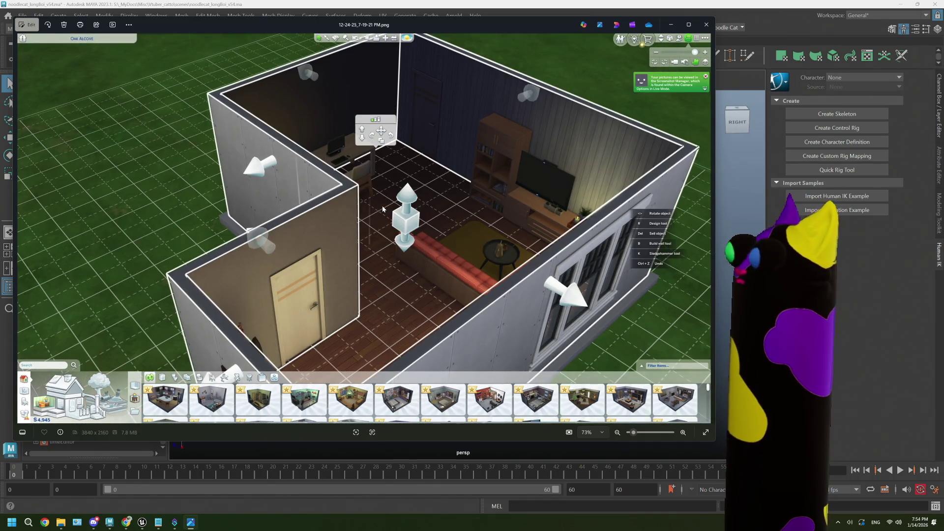
key("Left")
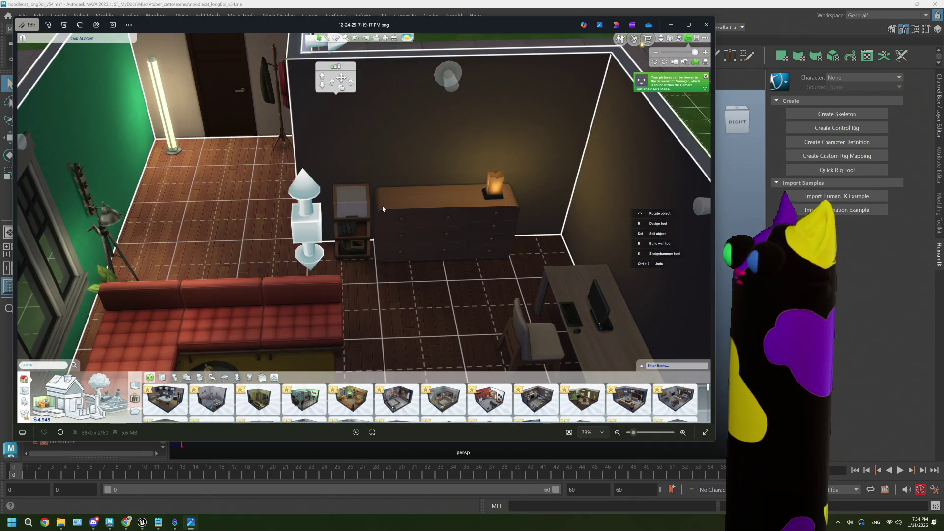
key("Left")
key("Right")
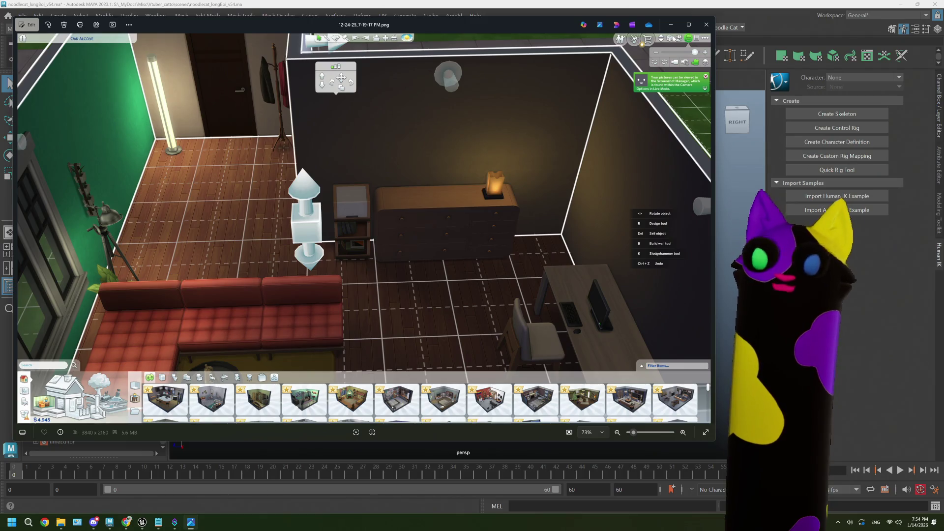
left_click(705, 24)
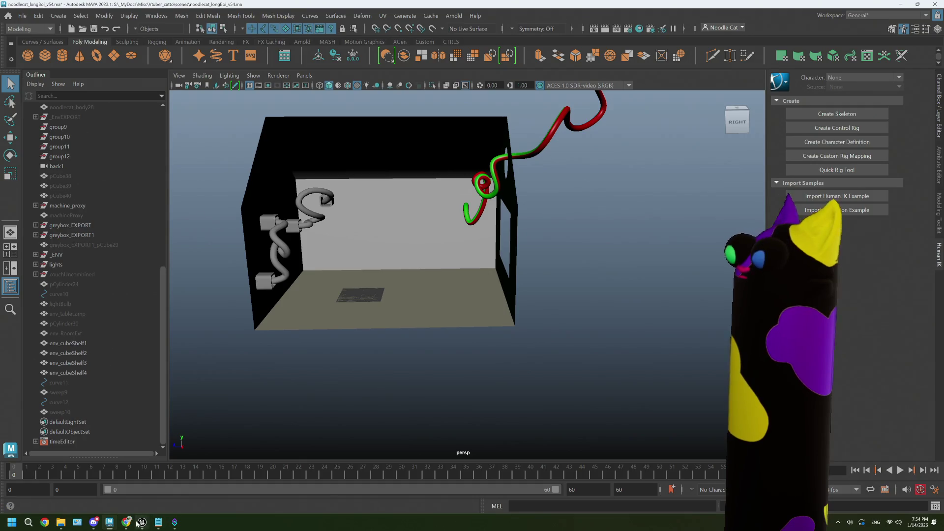
Step: Search Google for 'sims 4 clutter' in a new tab and switch to image results
left_click(141, 522)
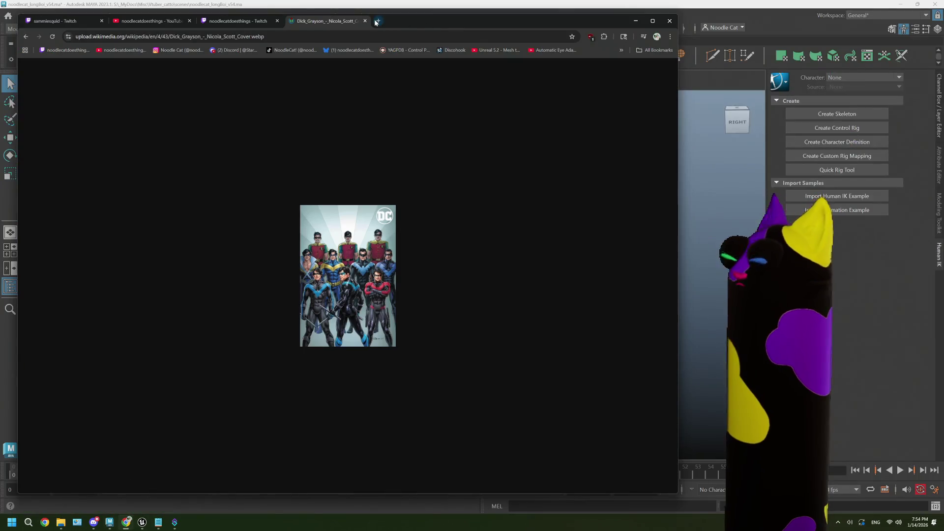
left_click(378, 20)
type("sim")
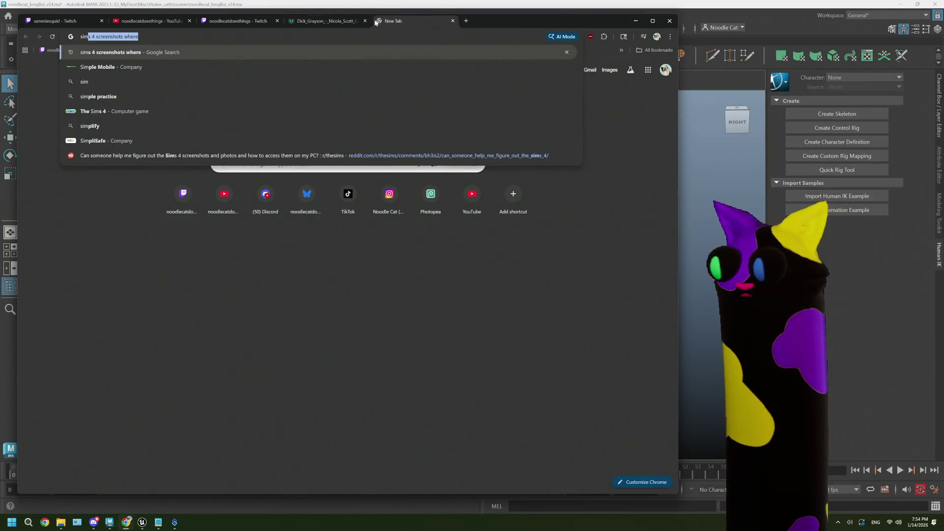
type("s 4 clutter")
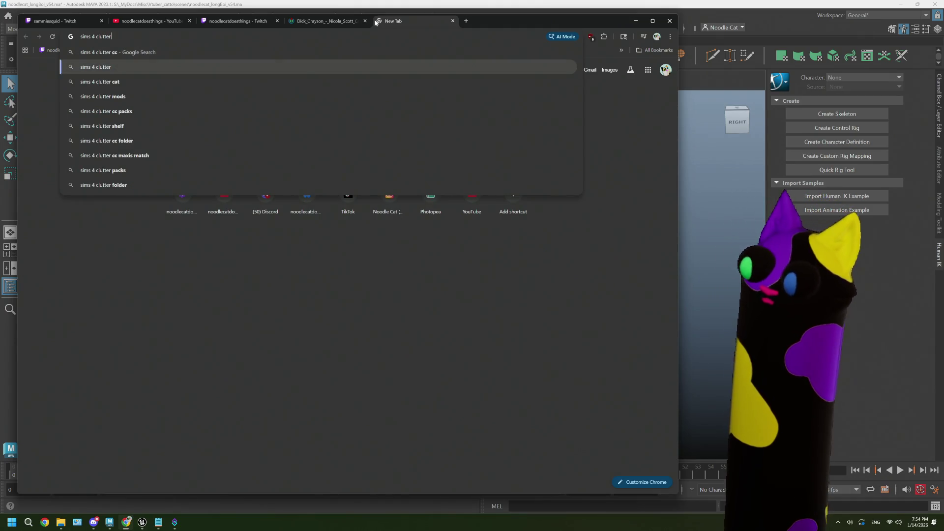
key("Return")
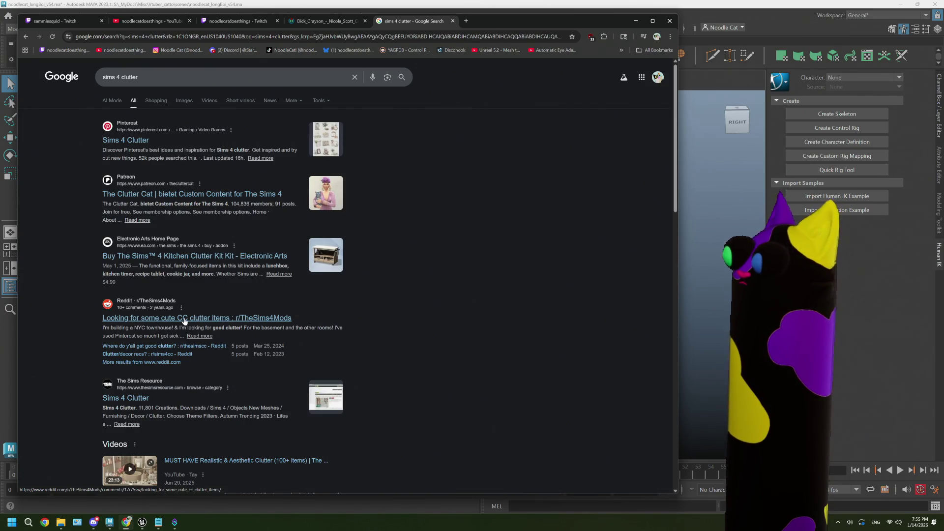
scroll(425, 297, "down", 2)
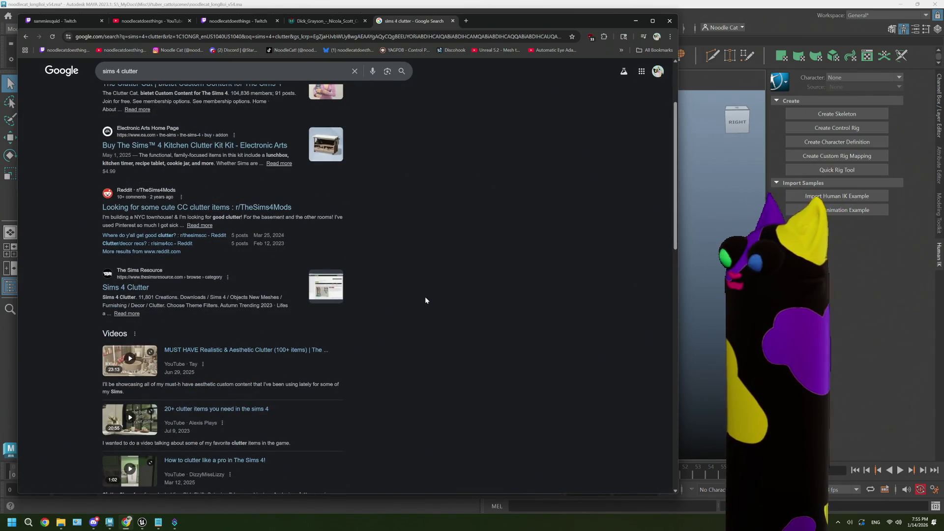
scroll(425, 296, "up", 2)
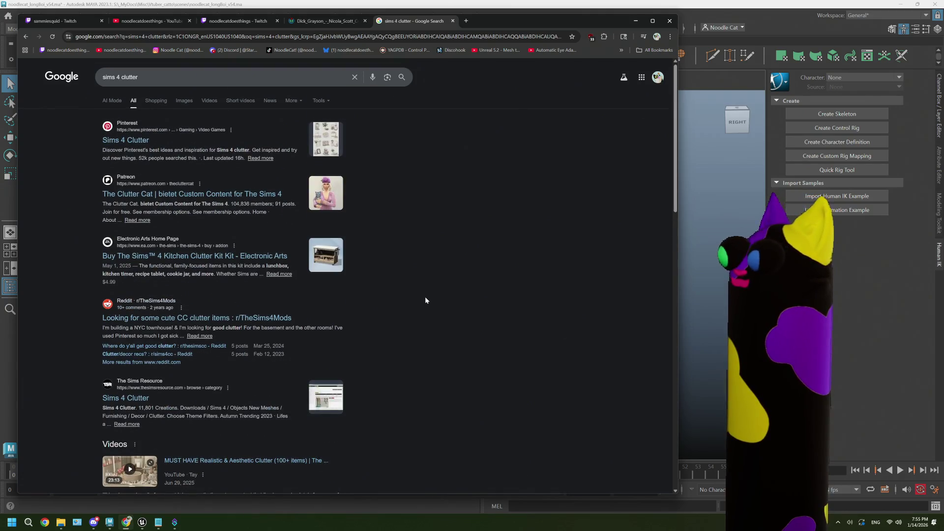
left_click(183, 100)
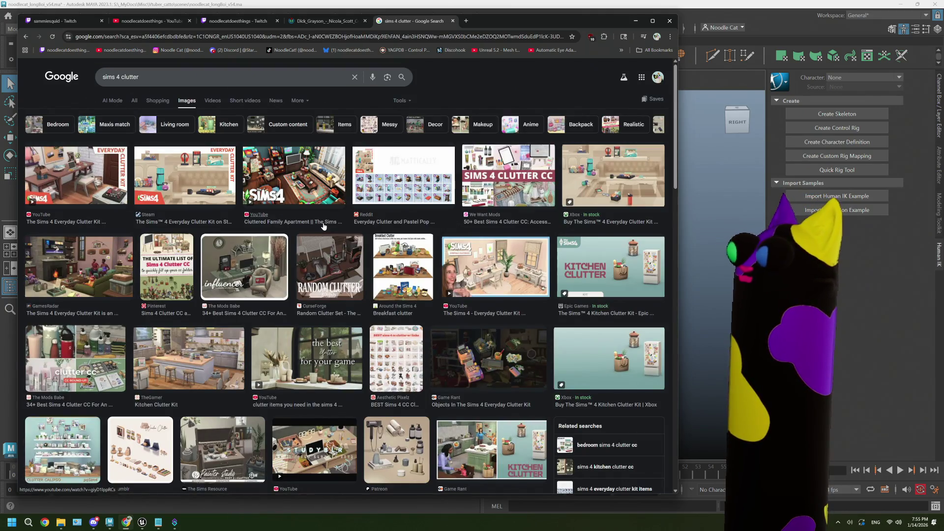
Step: Preview several clutter results, ending on Sims 4 Bedroom Clutter, then put the browser away
left_click(397, 178)
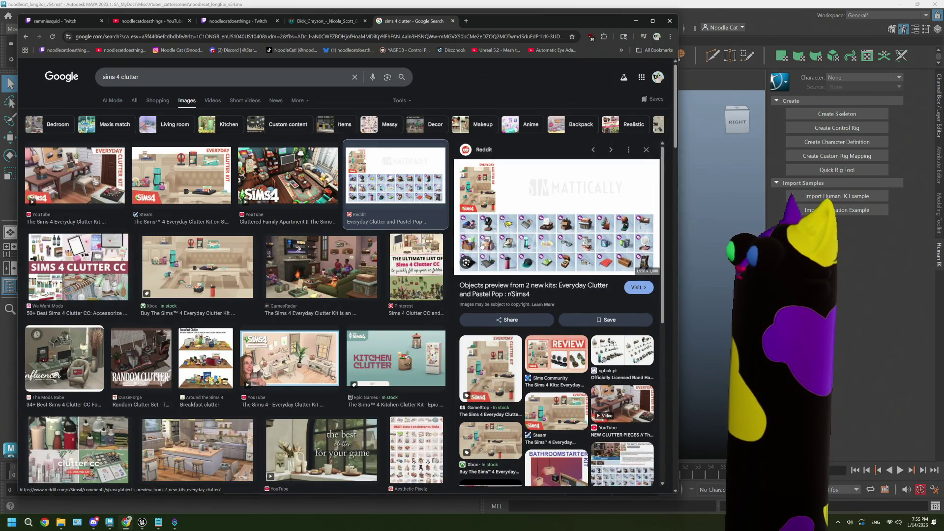
left_click(322, 268)
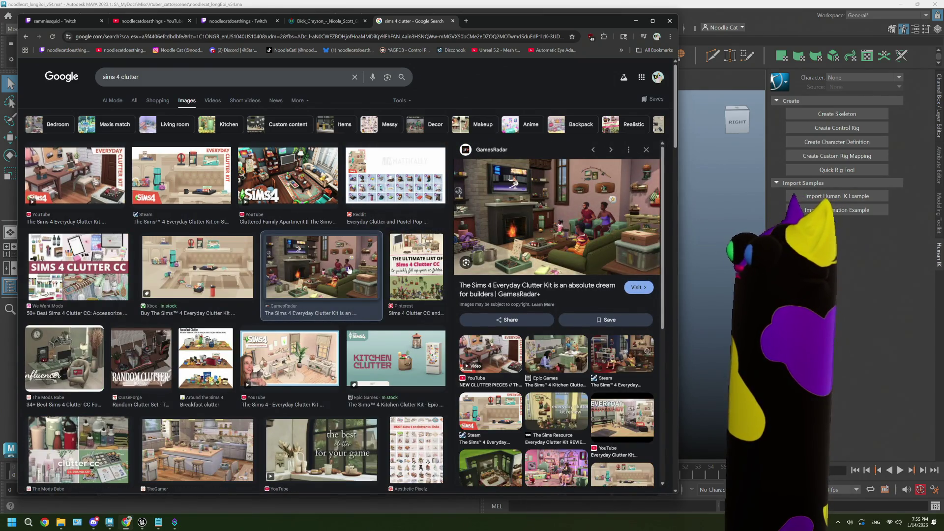
scroll(222, 332, "down", 2)
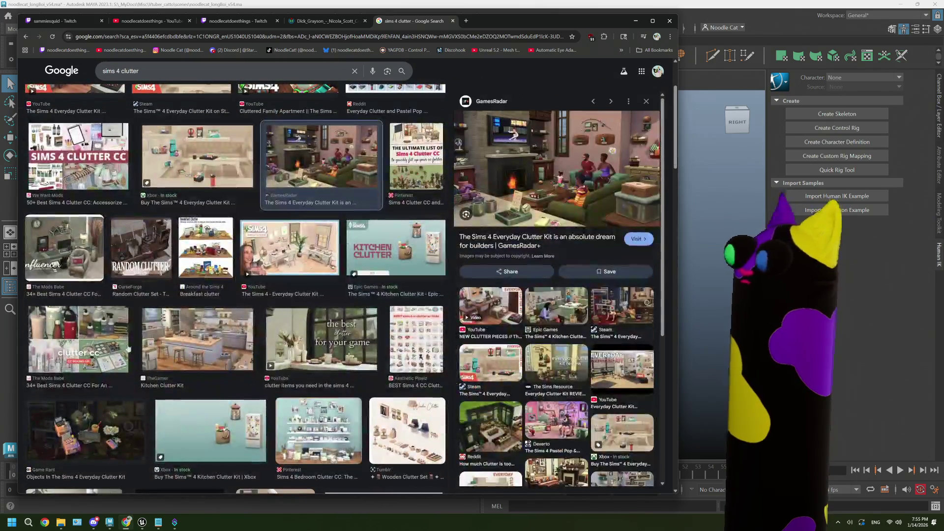
left_click(78, 339)
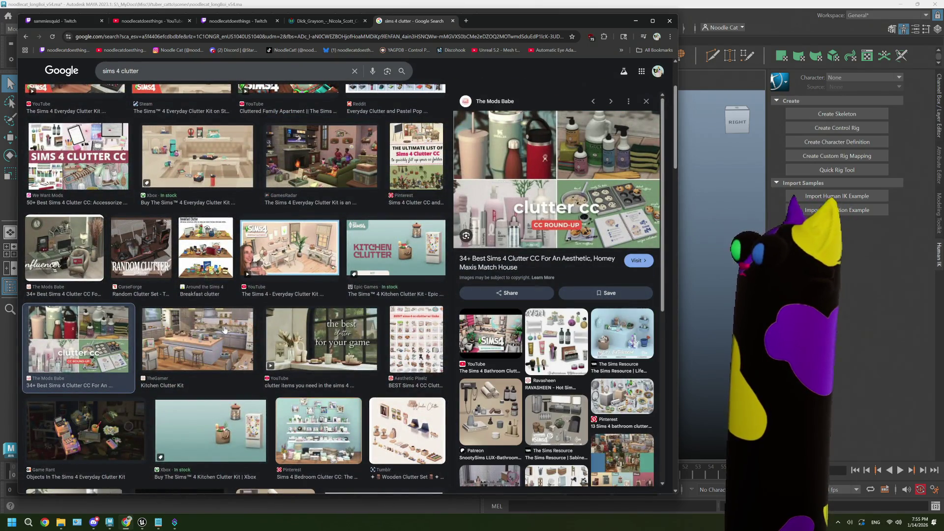
scroll(225, 331, "down", 2)
left_click(319, 321)
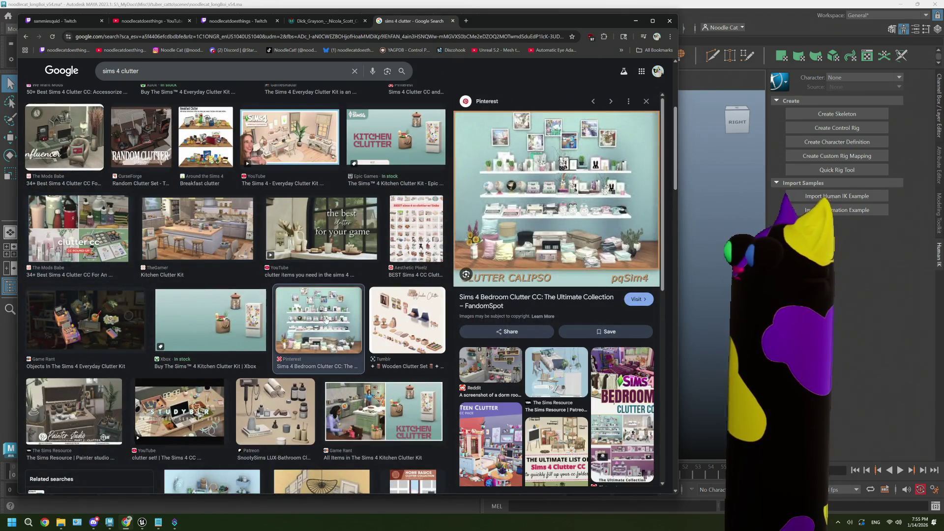
scroll(326, 319, "down", 2)
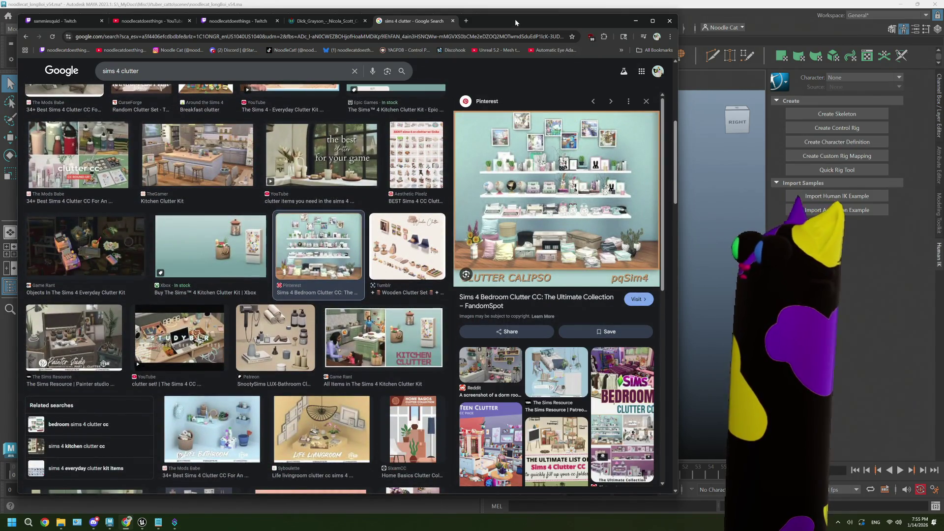
left_click(453, 20)
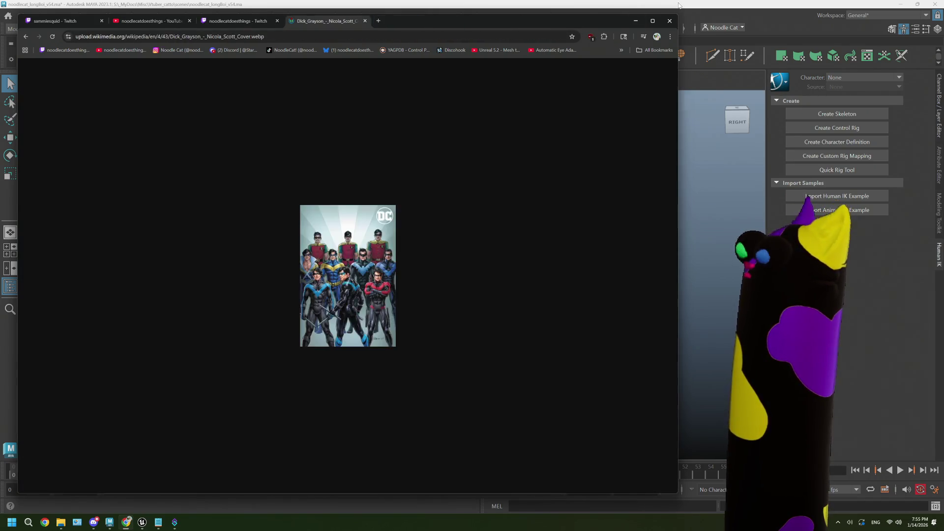
Step: Bring up ThePlan.txt and look over the ceiling light and vases items in the to-do list
left_click(376, 20)
left_click(110, 523)
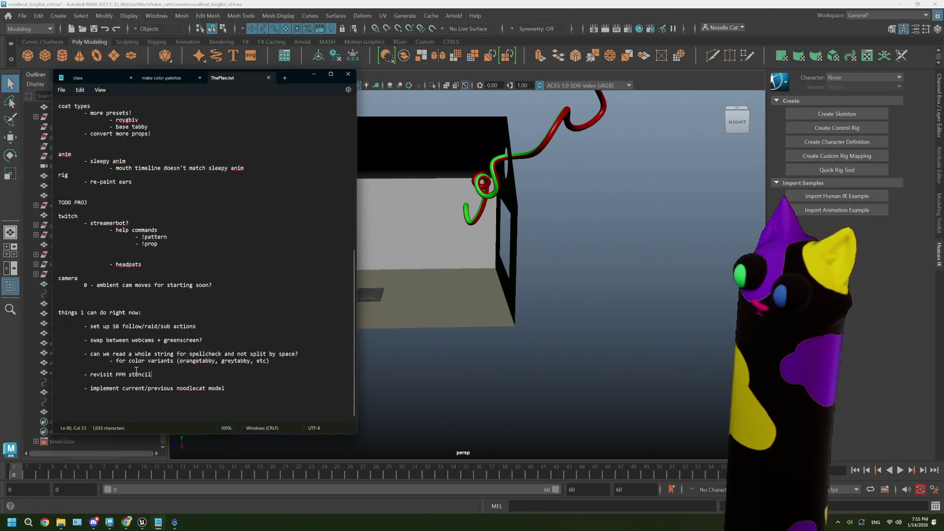
scroll(135, 370, "up", 3)
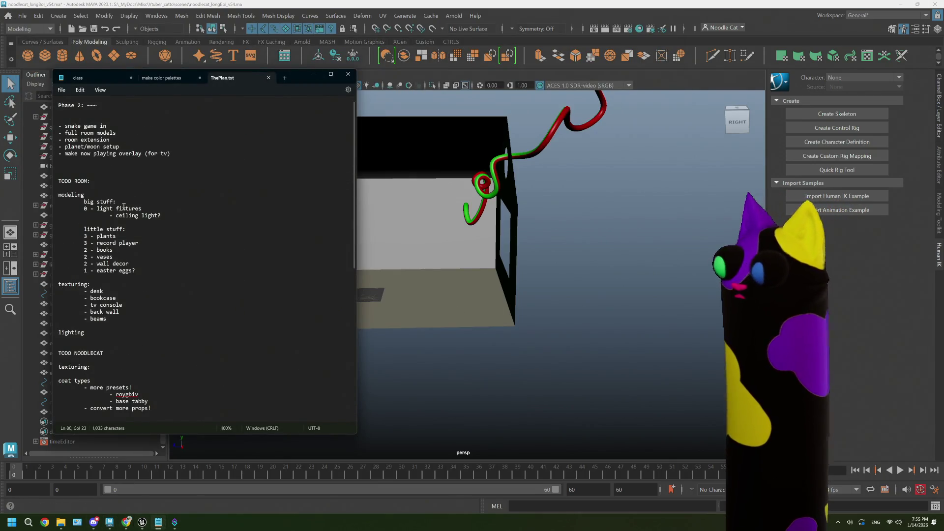
left_click(169, 212)
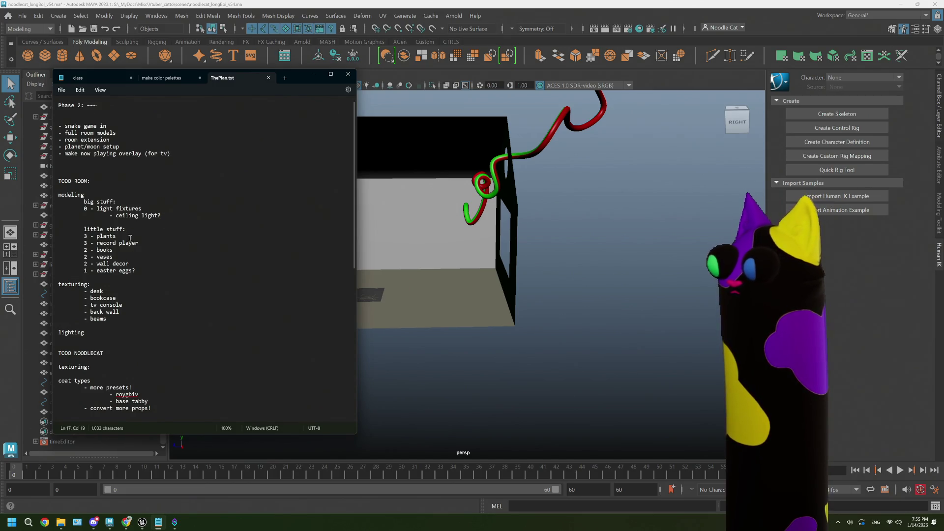
left_click(117, 258)
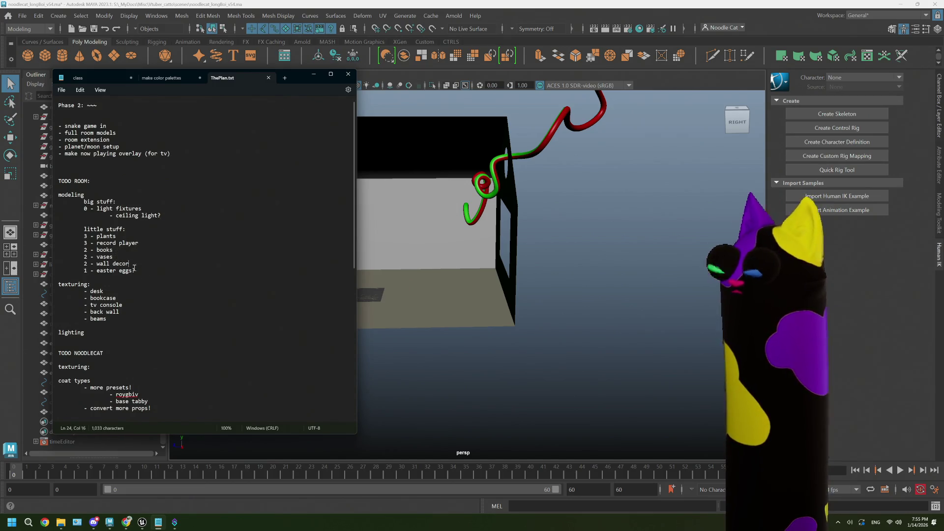
Step: Select the 'wall decor' item in the little-stuff list, then return to the Maya scene
triple_click(138, 271)
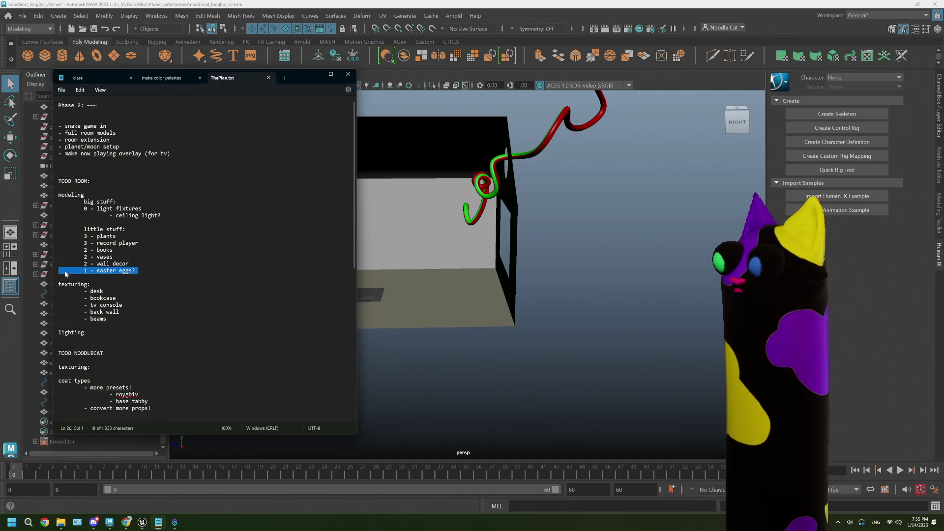
left_click(138, 271)
triple_click(139, 270)
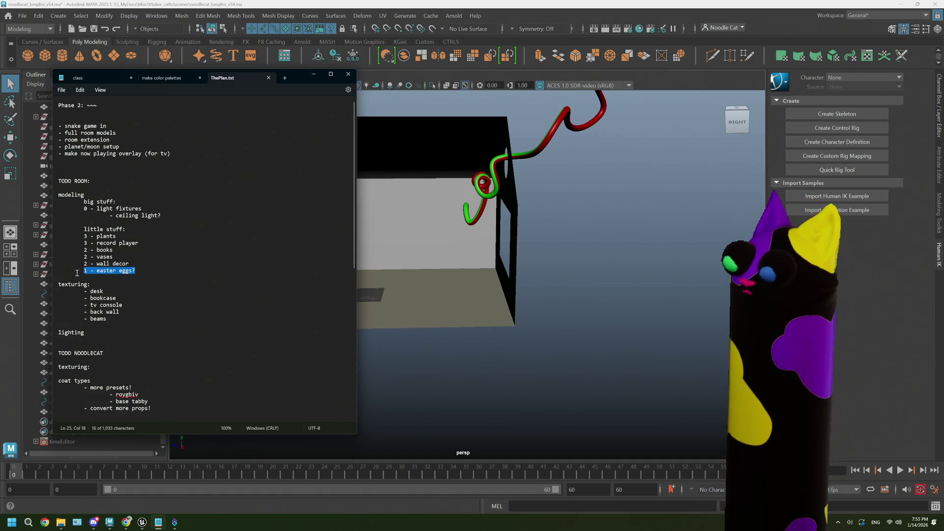
left_click(136, 264)
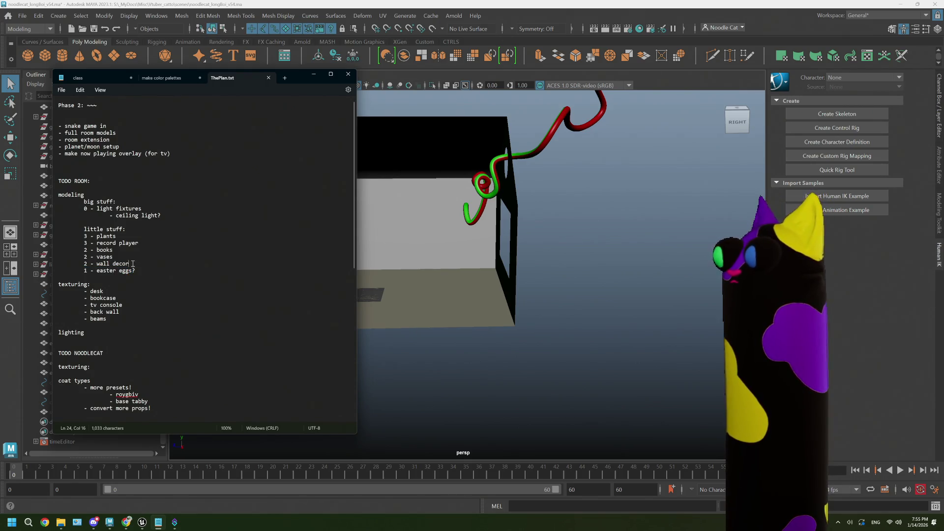
left_click_drag(133, 264, 96, 265)
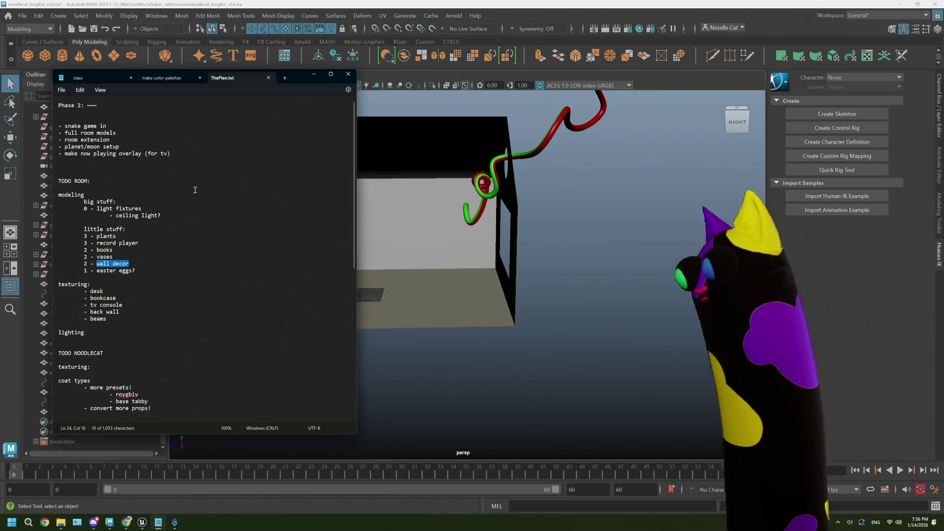
left_click(314, 75)
Step: Add a new polygon cube (pCube65) from the shelf, frame it, and bring Chrome back up
left_click(383, 16)
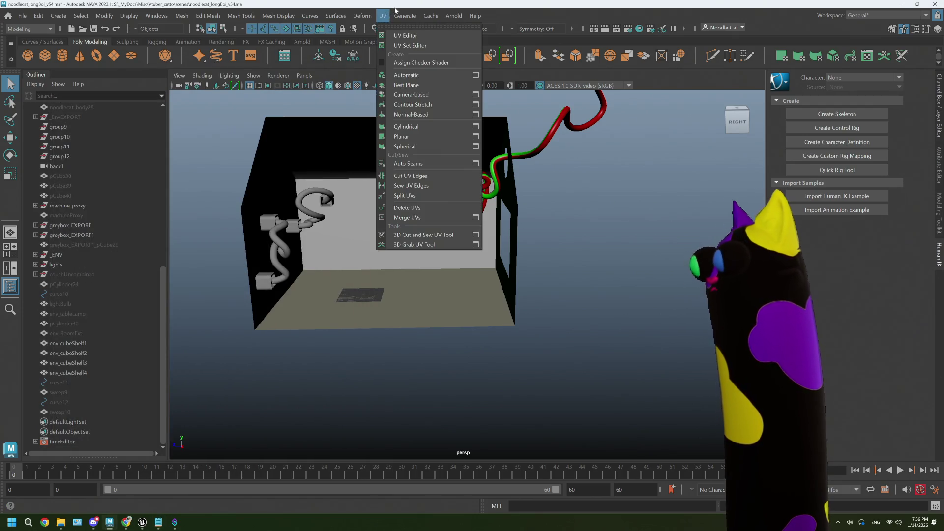
left_click(485, 300)
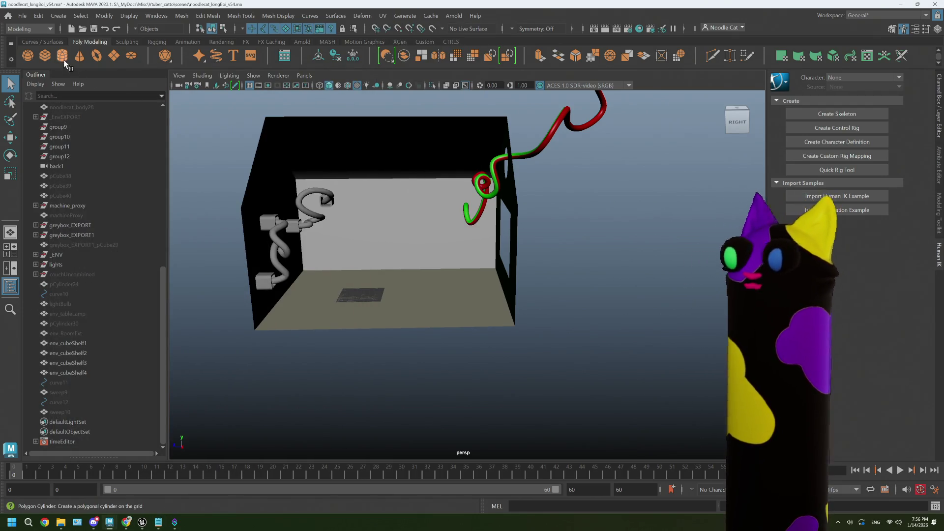
left_click(59, 421)
key("f")
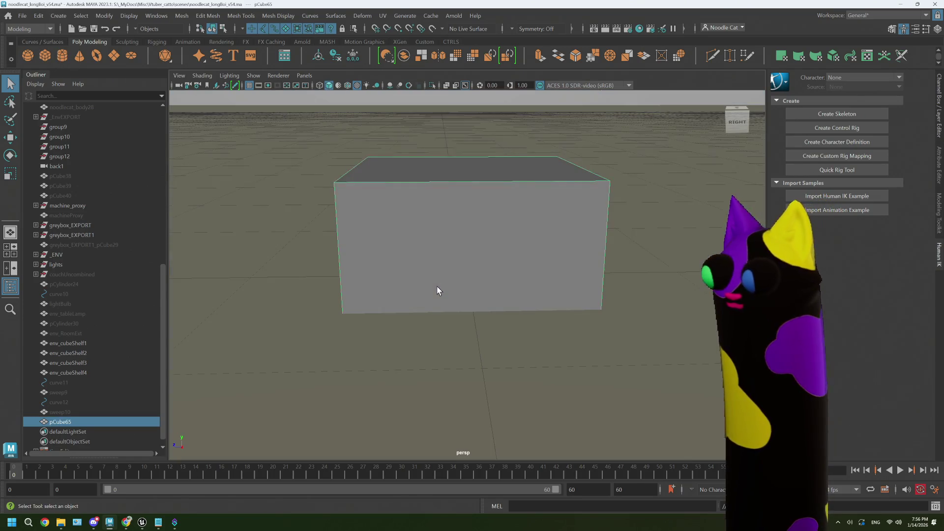
scroll(422, 318, "down", 4)
scroll(422, 318, "down", 3)
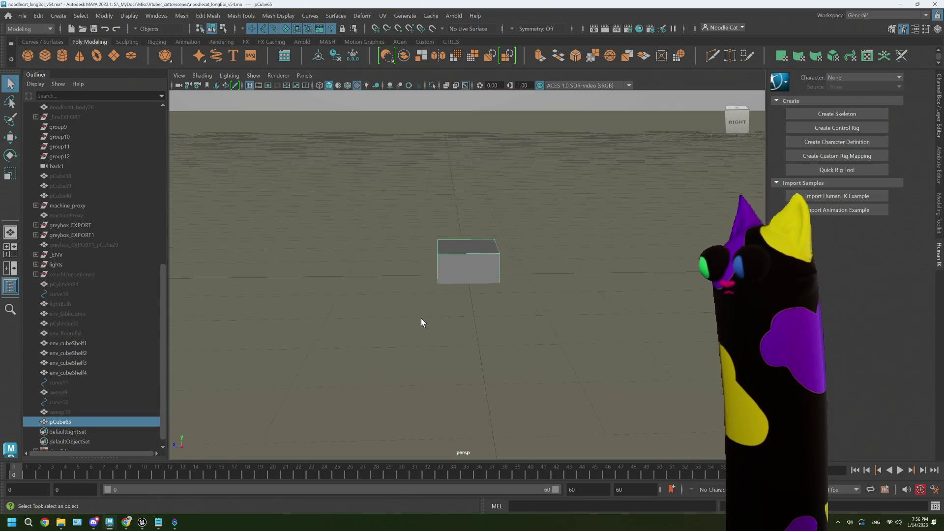
mouse_move(422, 318)
left_mouse_down("alt")
mouse_move(482, 275)
mouse_move(483, 244)
left_mouse_up("alt")
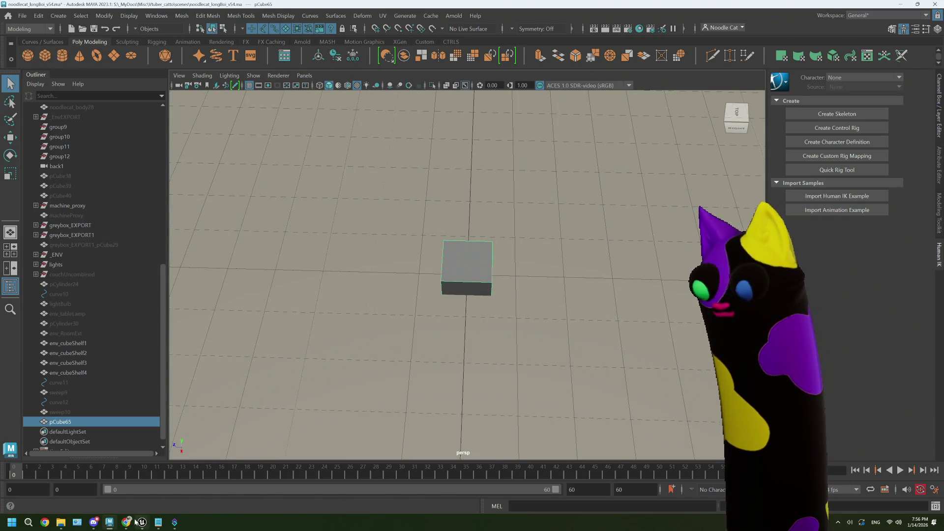
left_click(110, 481)
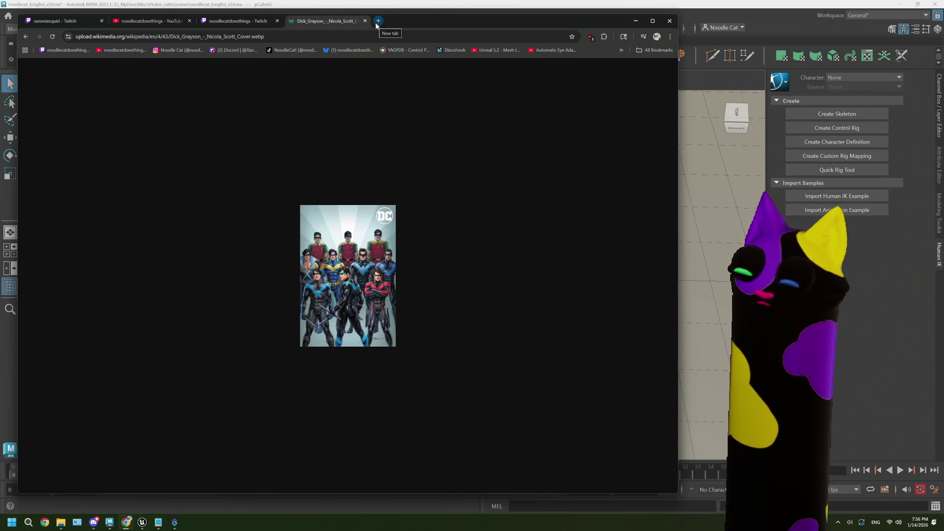
Step: Search Google Images for 'book sizes' and preview the first trim-size charts
left_click(378, 21)
type("book si")
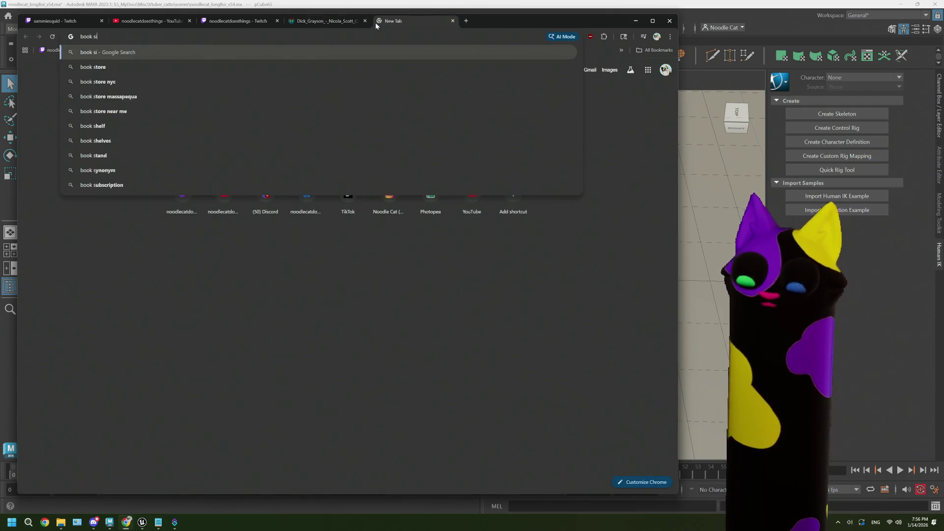
type("zes")
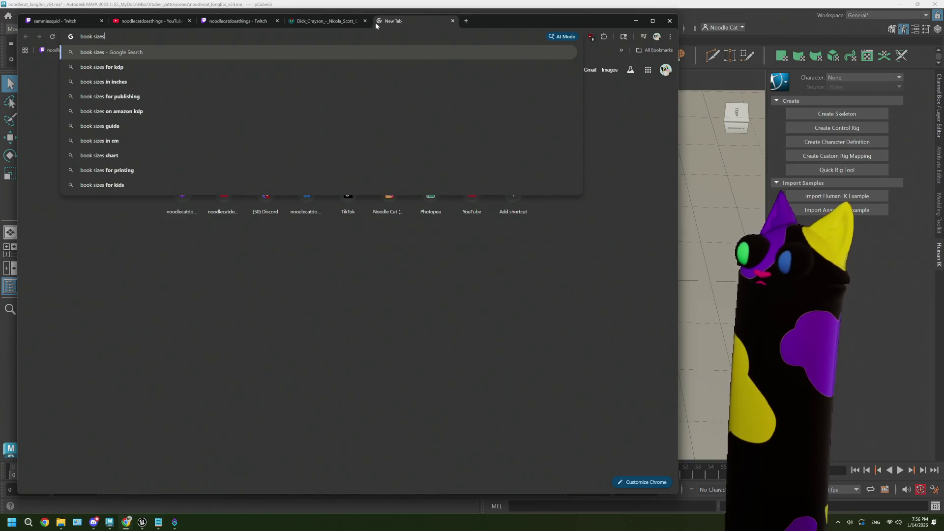
key("Return")
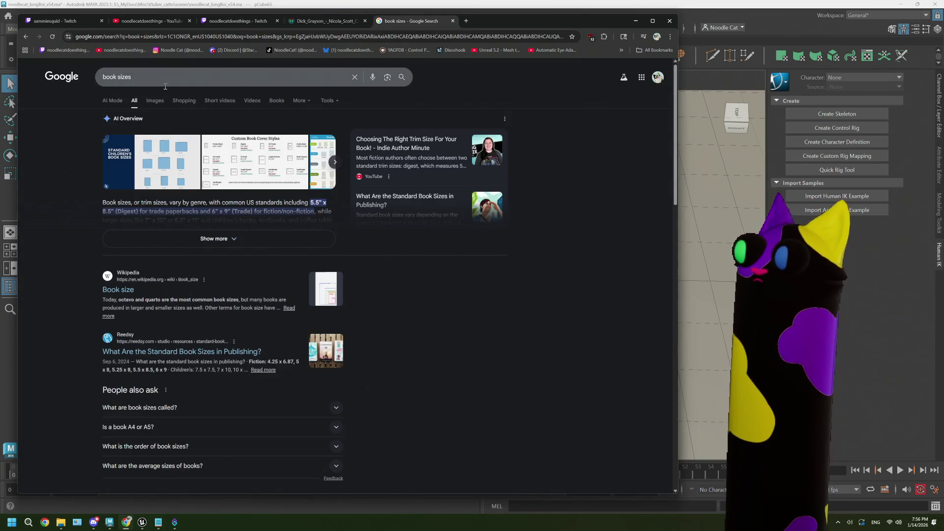
left_click(155, 101)
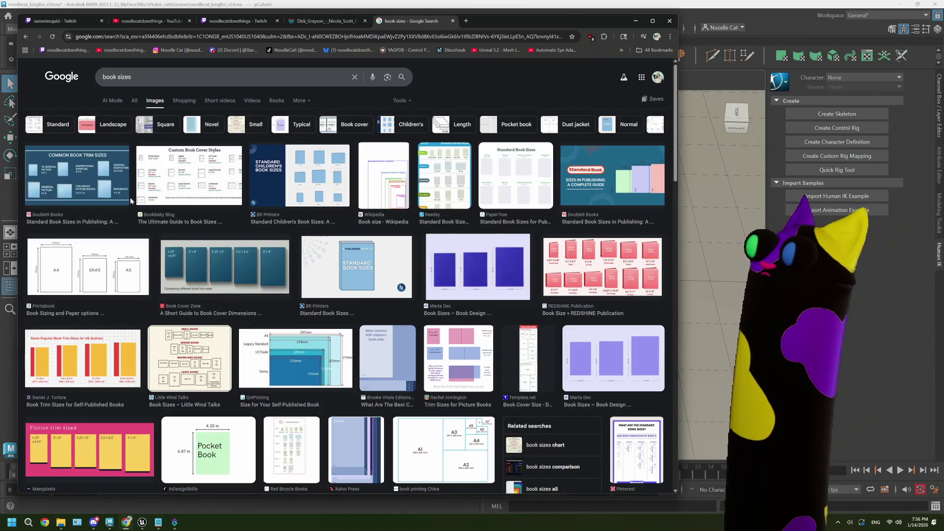
left_click(78, 178)
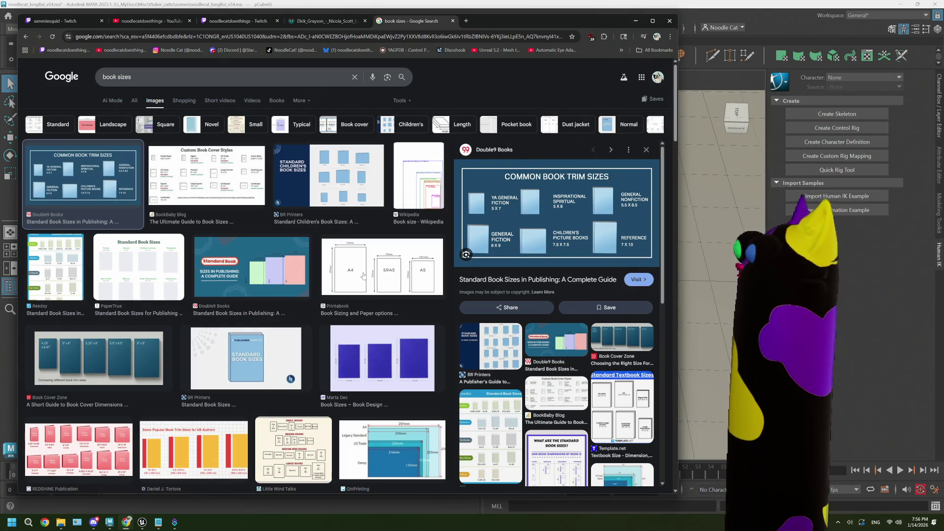
mouse_move(557, 214)
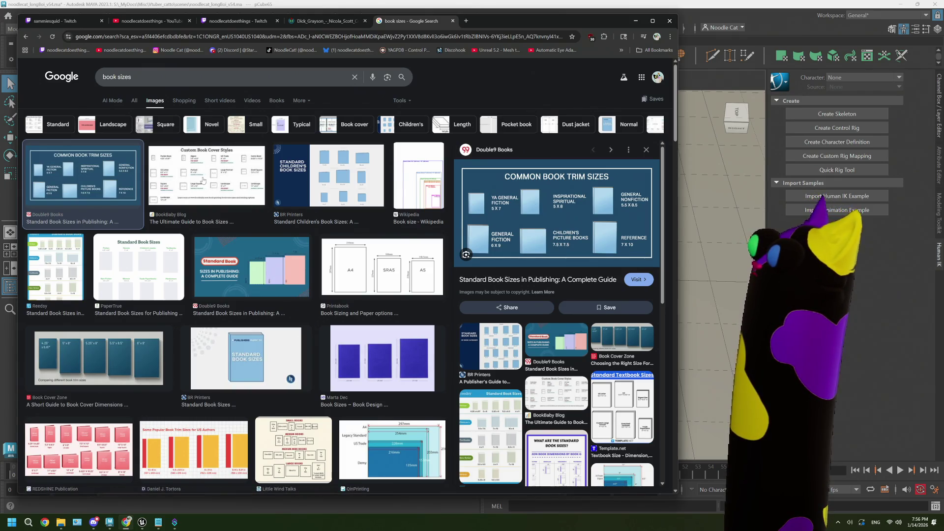
left_click(340, 177)
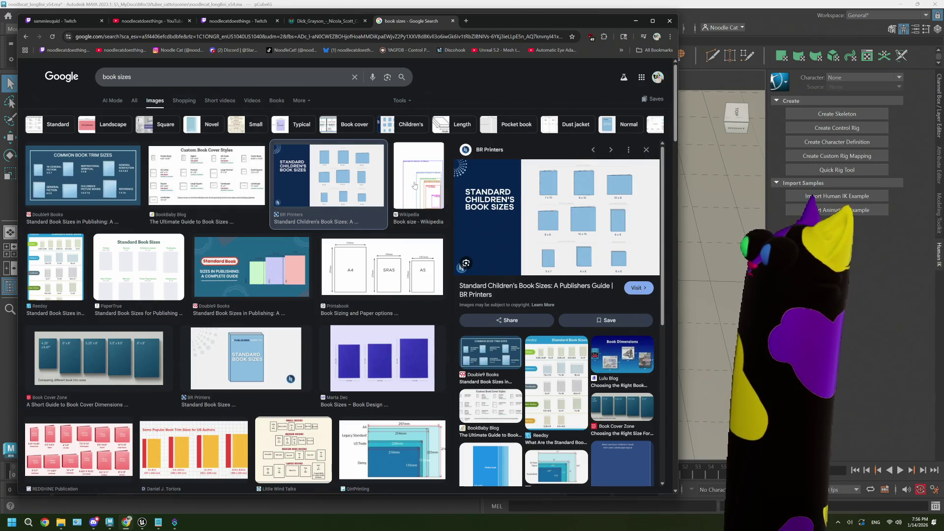
left_click(417, 181)
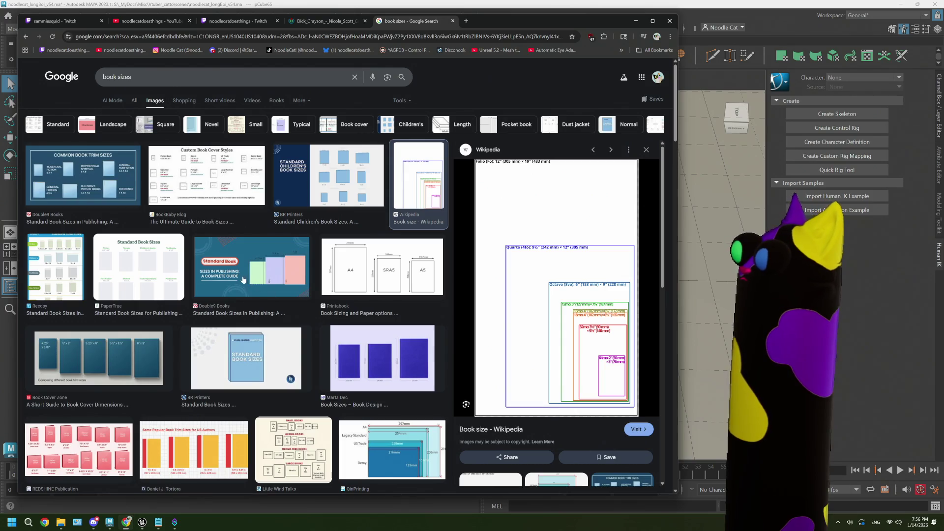
Step: Preview more book size charts including the PaperTrue standard sizes chart, then hide Chrome
left_click(108, 343)
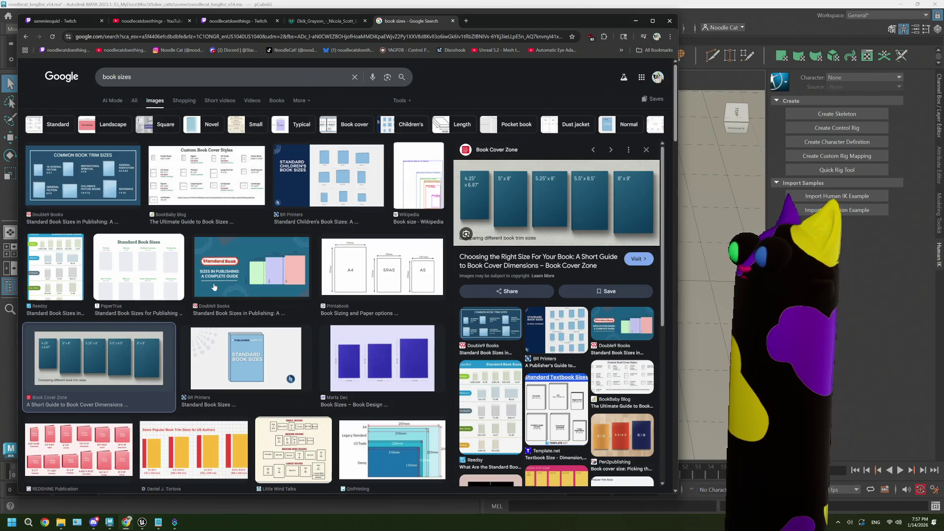
scroll(213, 289, "down", 2)
left_click(79, 340)
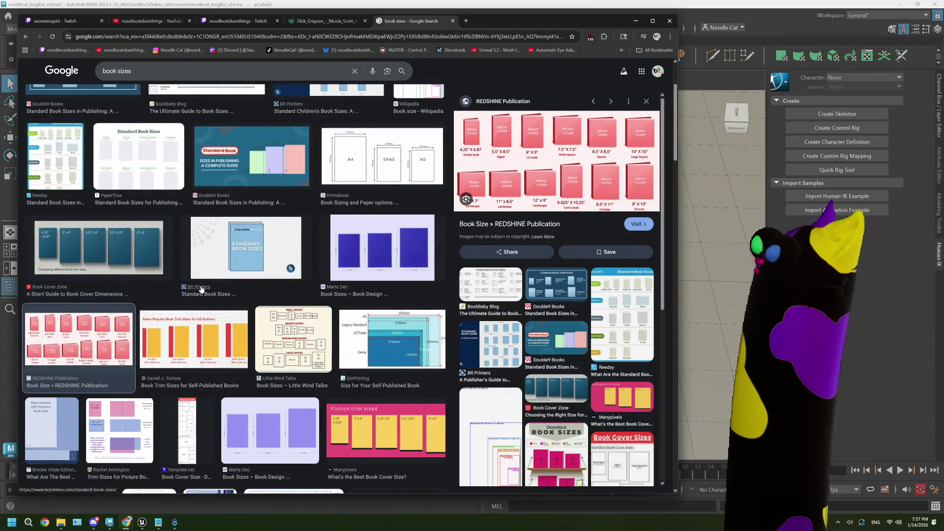
scroll(201, 288, "down", 1)
left_click(361, 345)
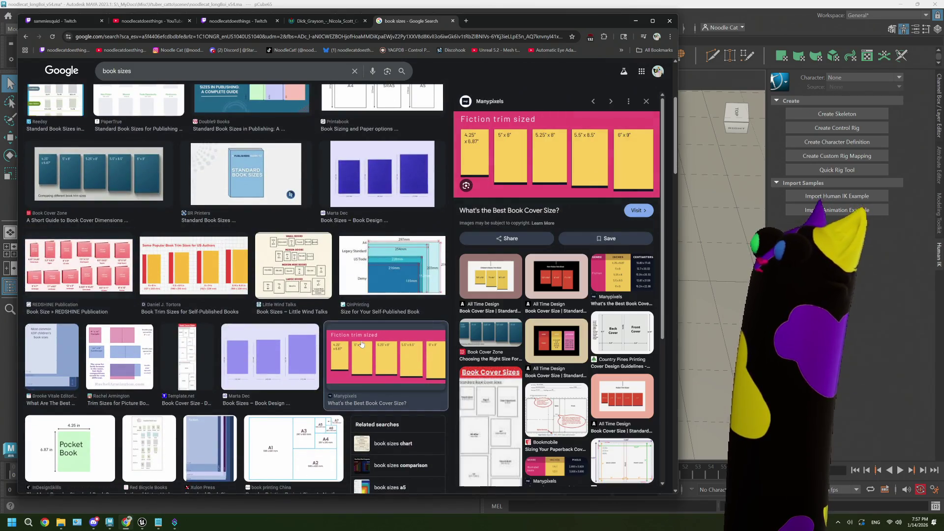
scroll(259, 329, "down", 1)
scroll(258, 328, "down", 1)
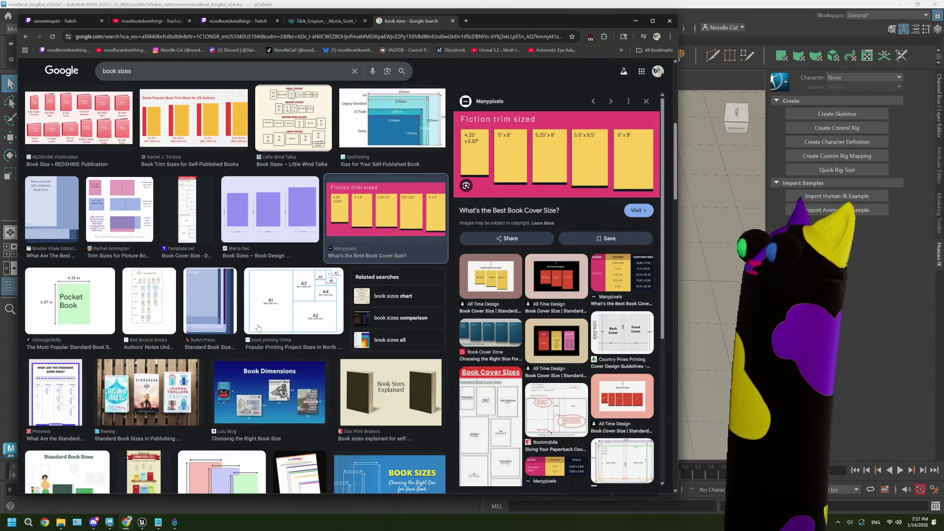
scroll(258, 328, "down", 1)
scroll(258, 328, "down", 1)
scroll(259, 328, "down", 2)
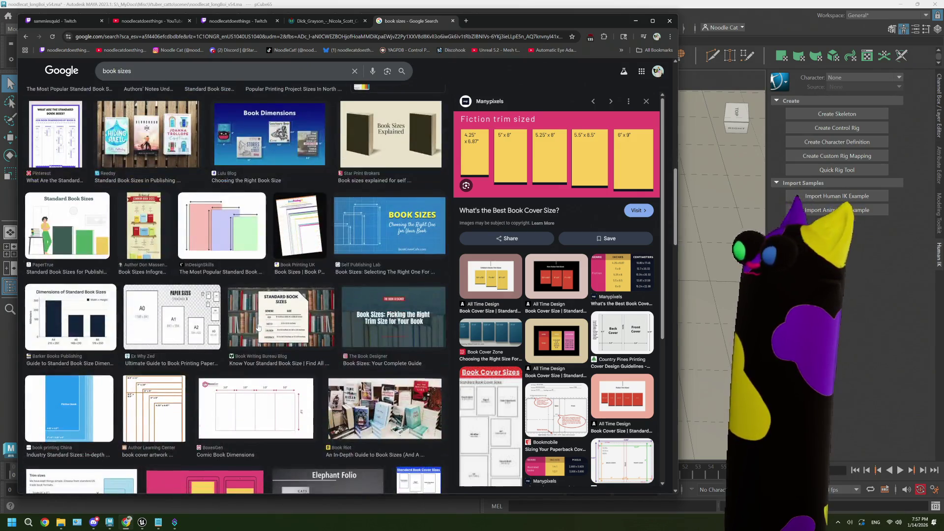
left_click(172, 317)
scroll(186, 316, "down", 1)
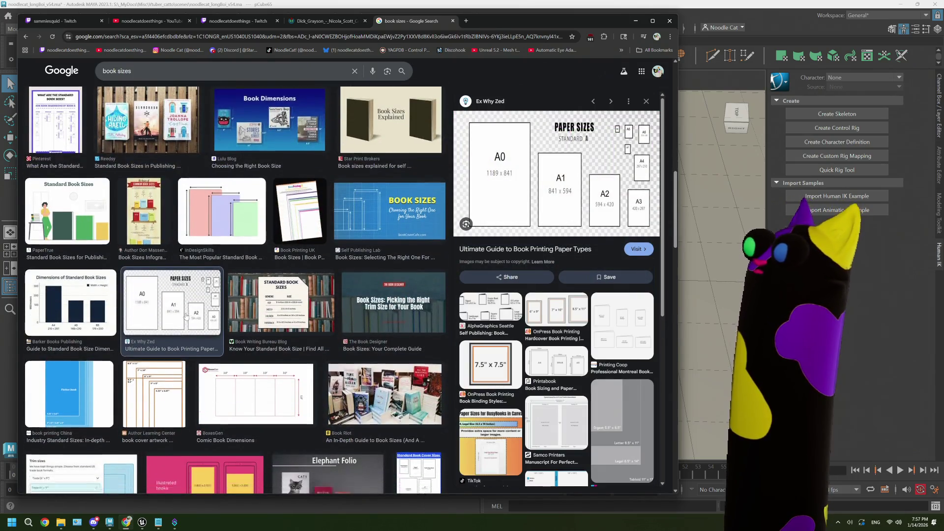
scroll(187, 315, "up", 2)
scroll(186, 312, "up", 3)
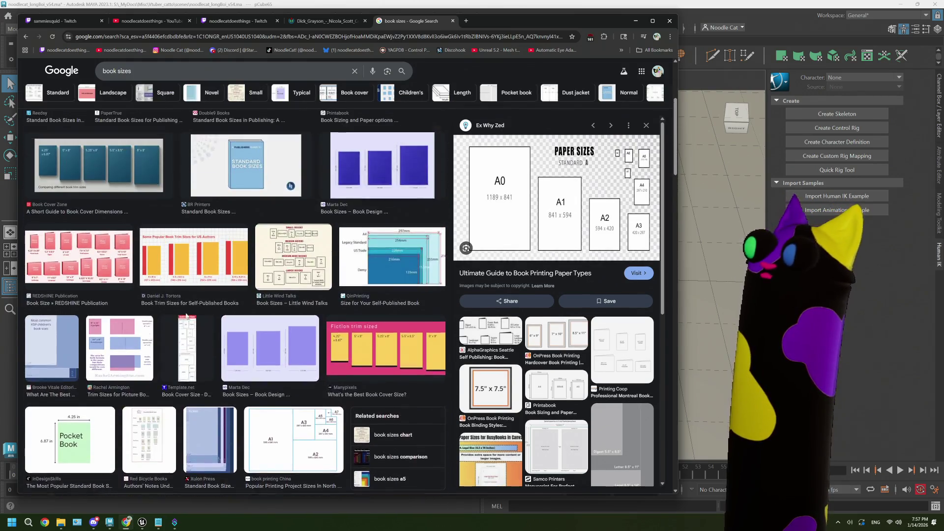
scroll(186, 312, "up", 3)
scroll(186, 311, "up", 2)
left_click(169, 273)
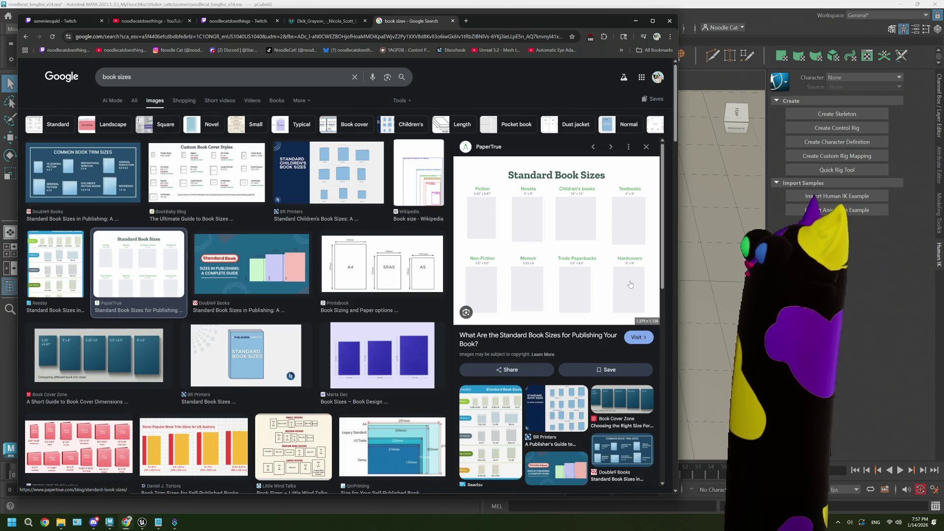
left_click(787, 12)
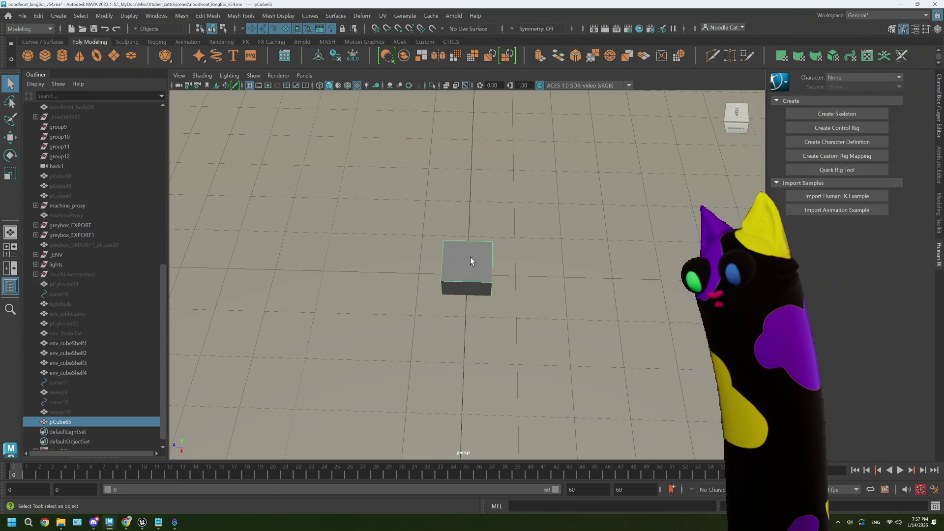
Step: Switch to the four-view layout with the cube framed in each view and show its Channel Box
right_click_drag(469, 256, 511, 221)
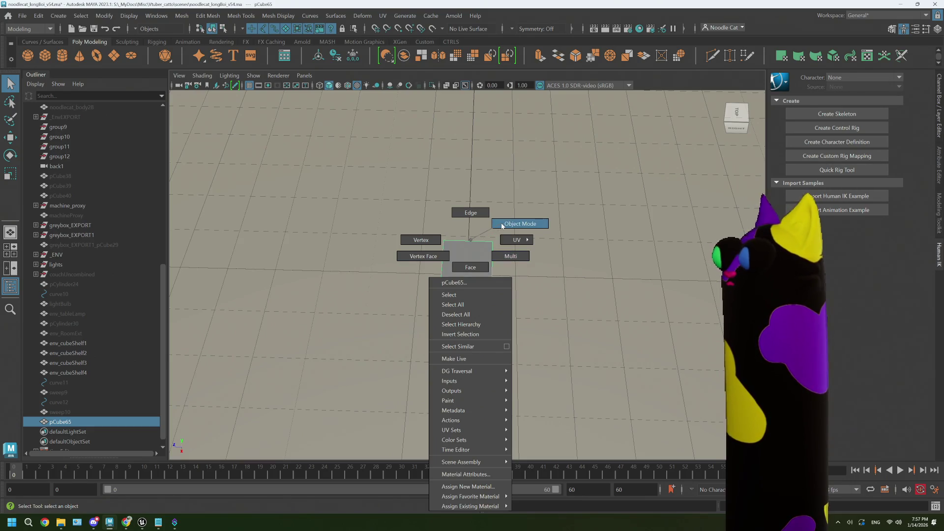
key("space")
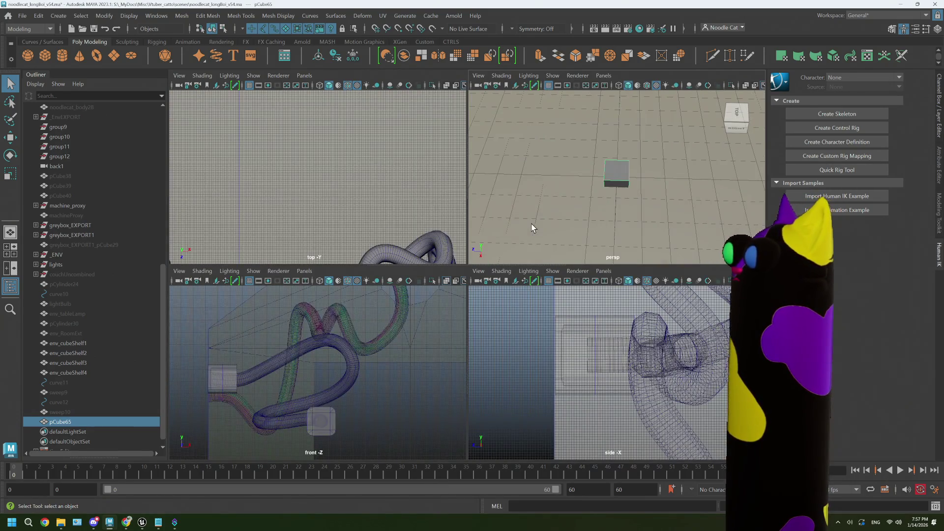
left_click(360, 344)
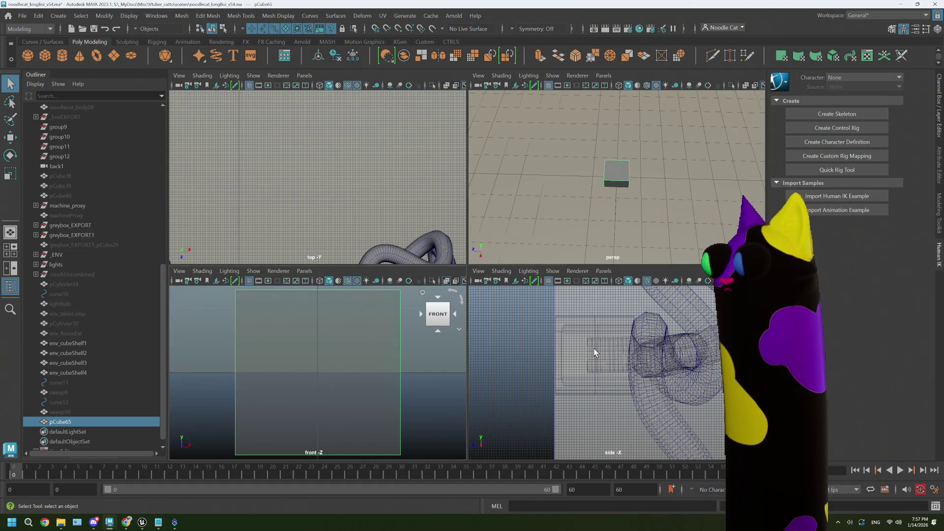
key("f")
key("f")
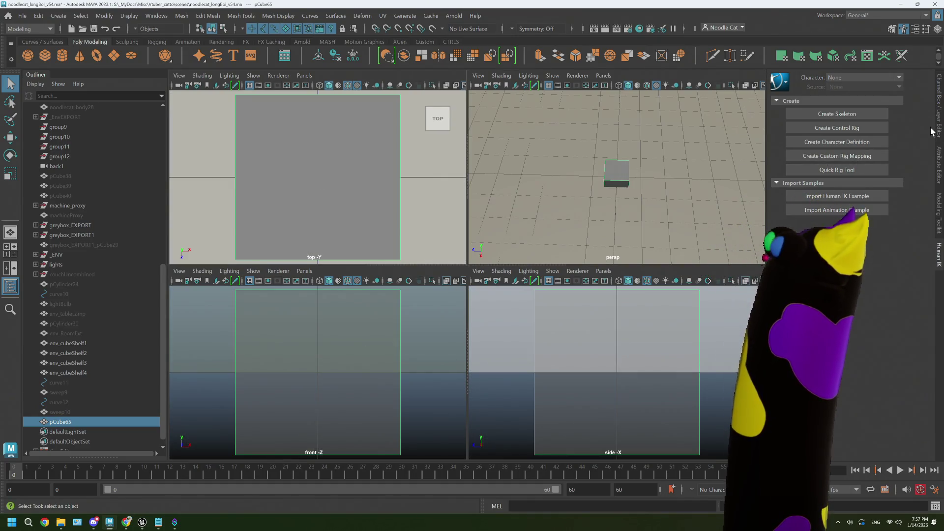
left_click(937, 103)
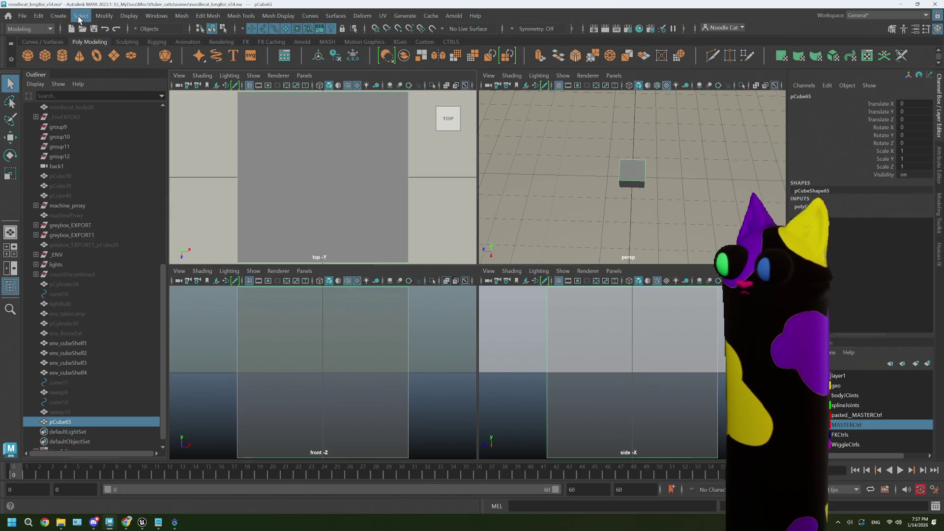
left_click(78, 17)
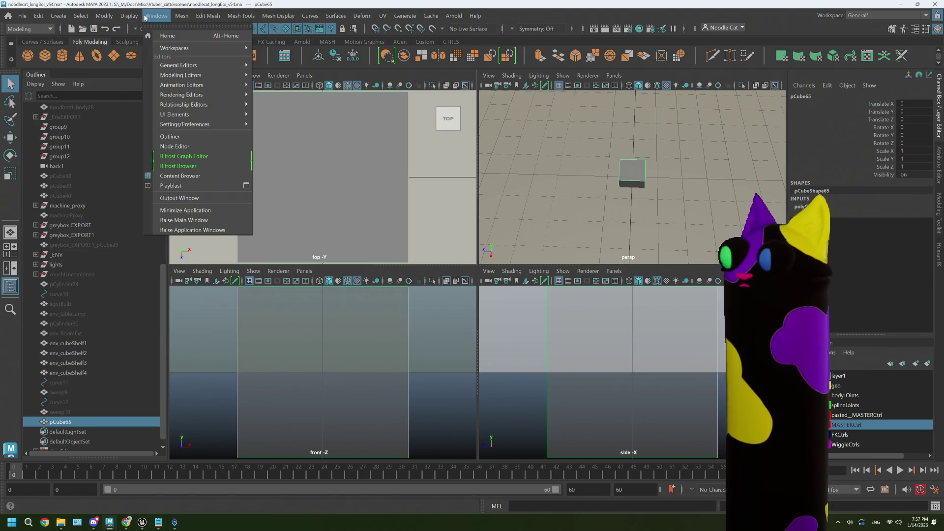
mouse_move(184, 123)
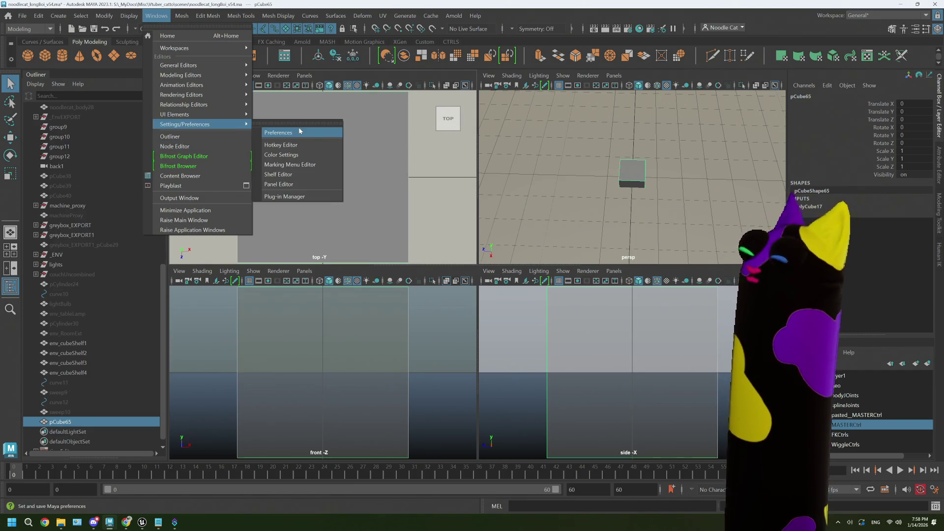
Step: Set Maya's linear working units to inch in Preferences and save
left_click(300, 131)
left_click(127, 187)
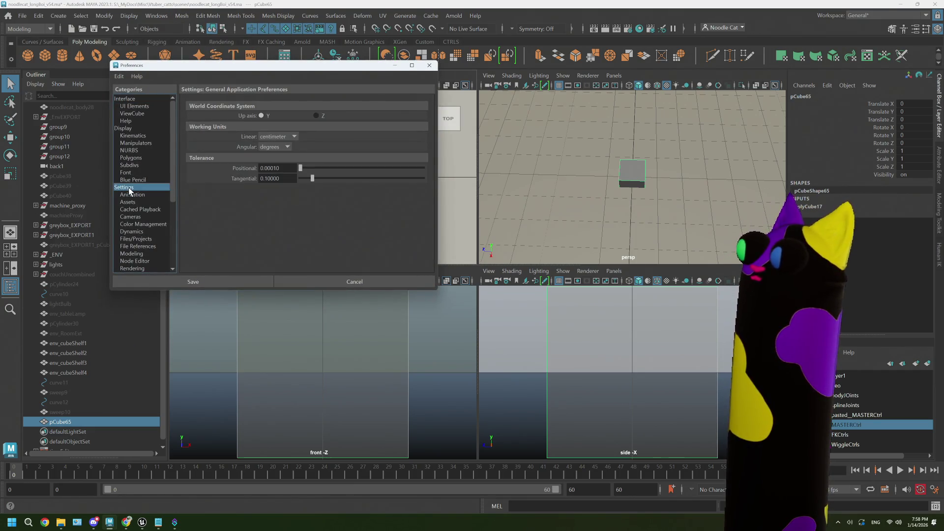
left_click(273, 138)
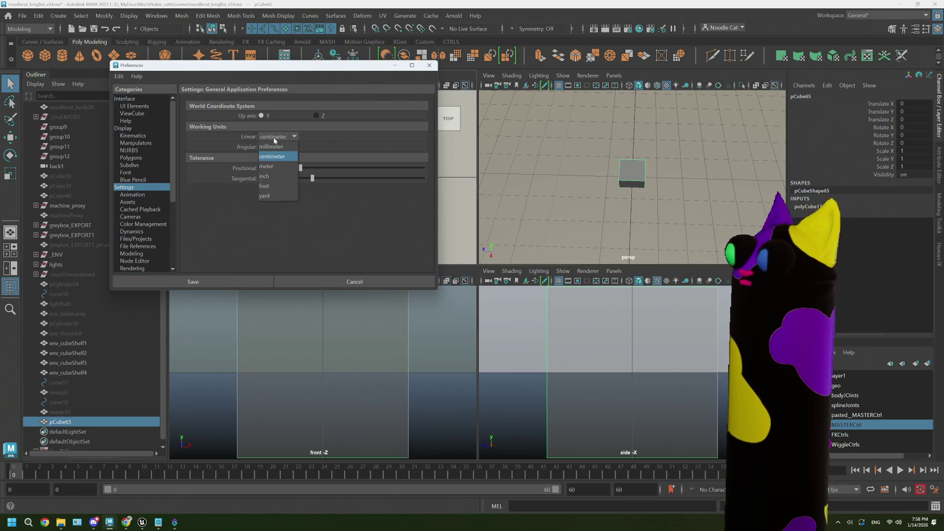
left_click(271, 170)
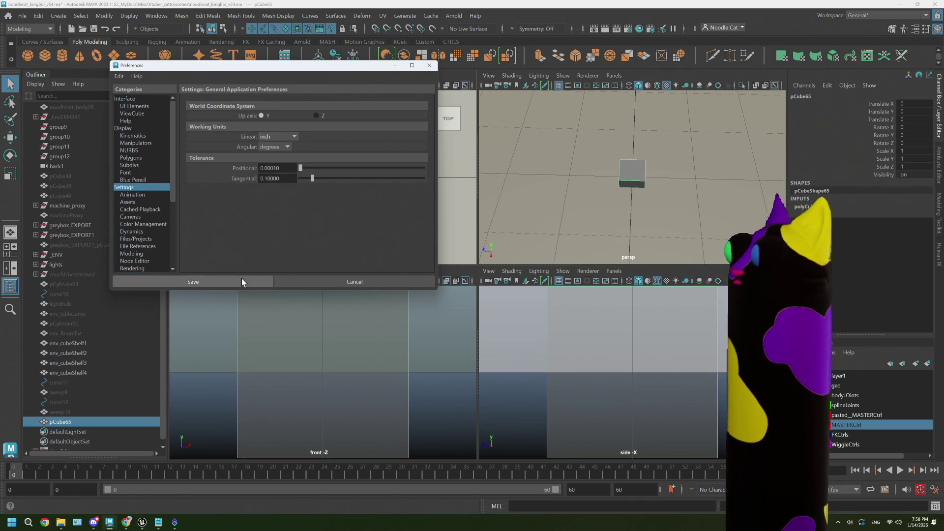
left_click(192, 283)
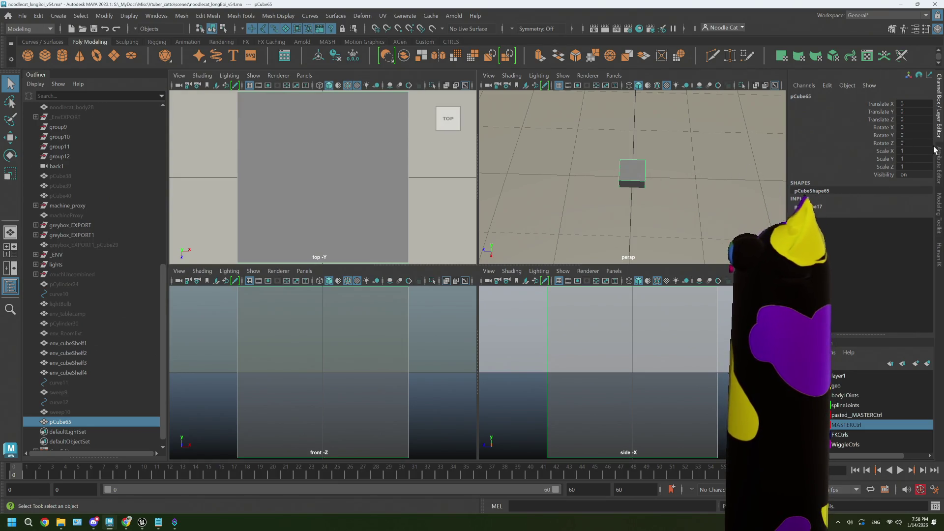
Step: In the polyCube17 history attributes, adjust Width and set the cube's Height to 9
key("ctrl+a")
left_click(768, 95)
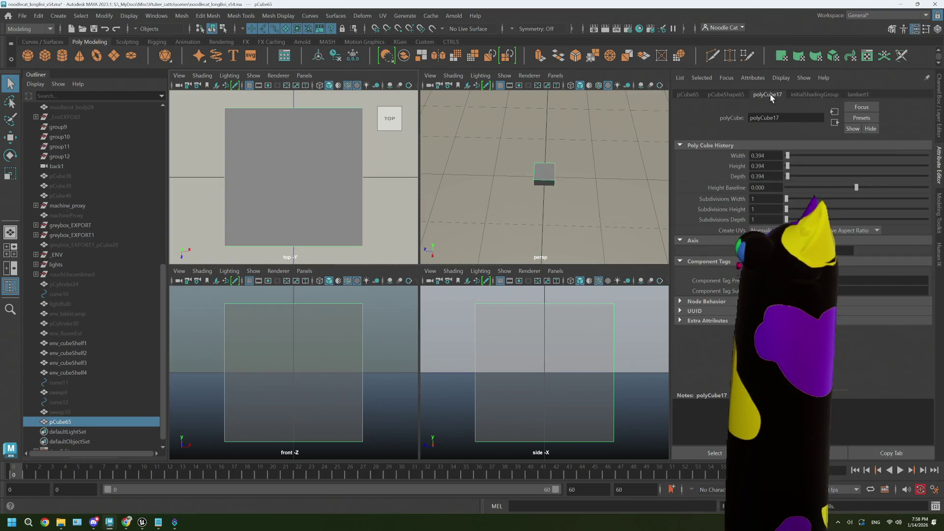
left_click(759, 156)
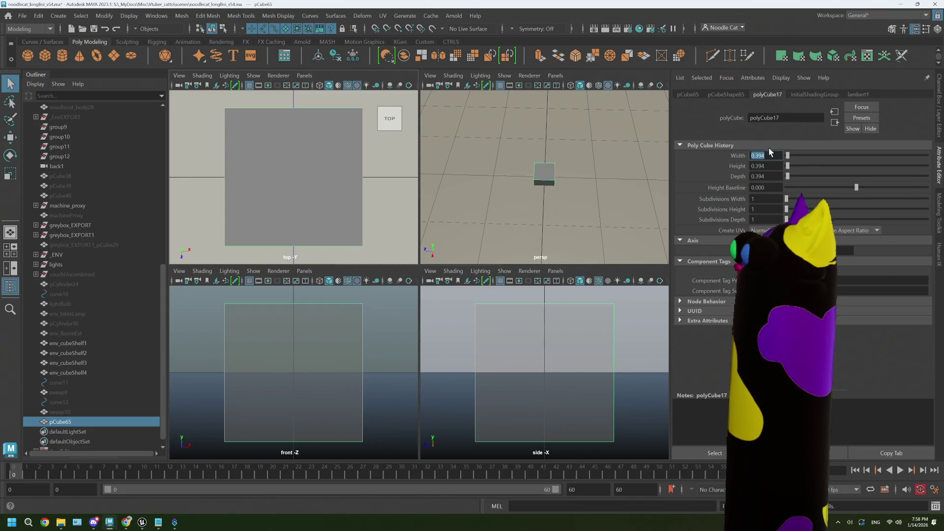
left_click_drag(788, 157, 801, 169)
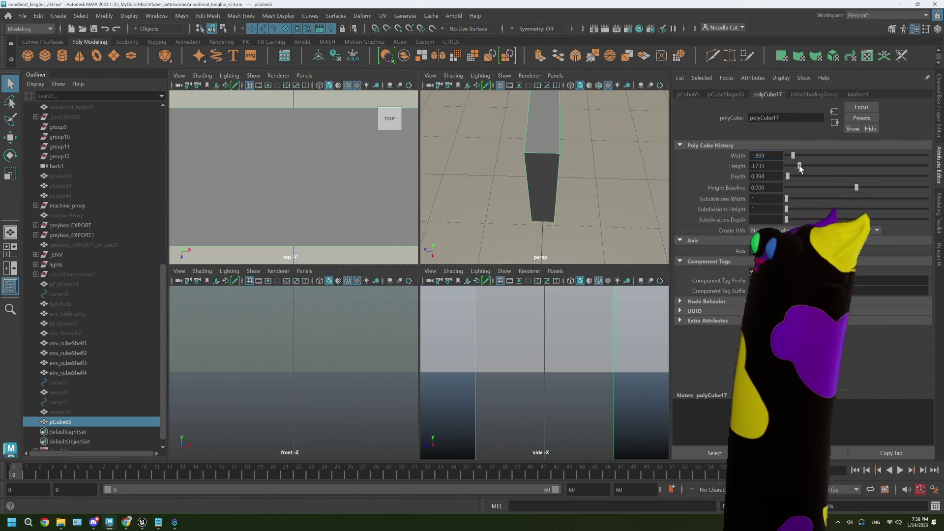
scroll(563, 164, "down", 3)
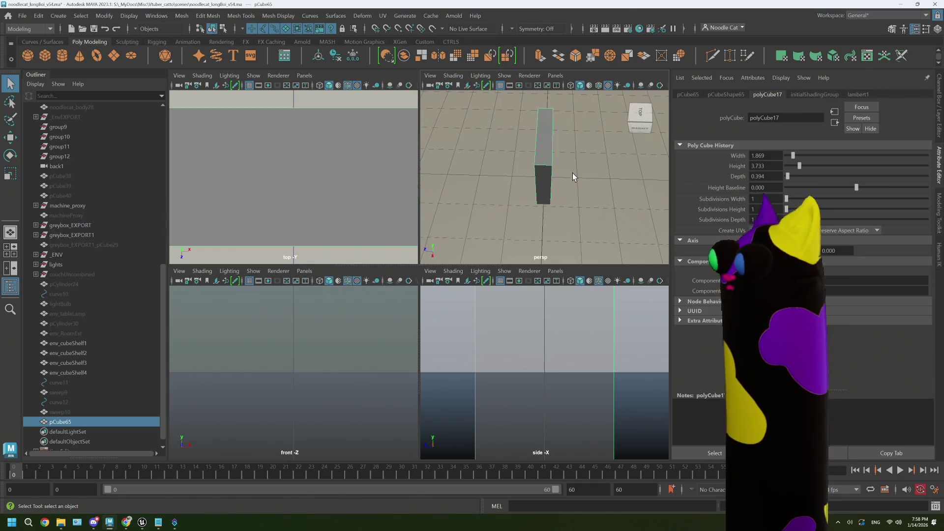
left_click_drag(573, 176, 605, 185, "alt")
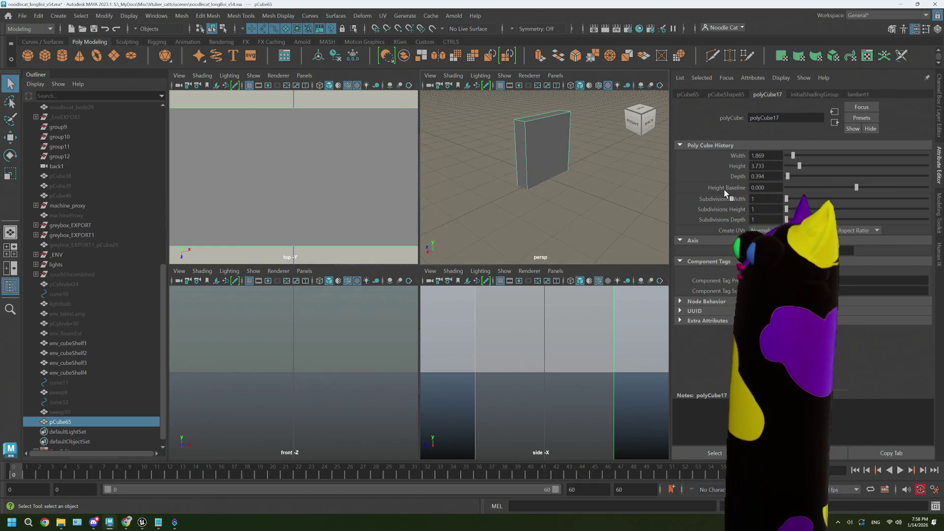
double_click(760, 166)
type("9")
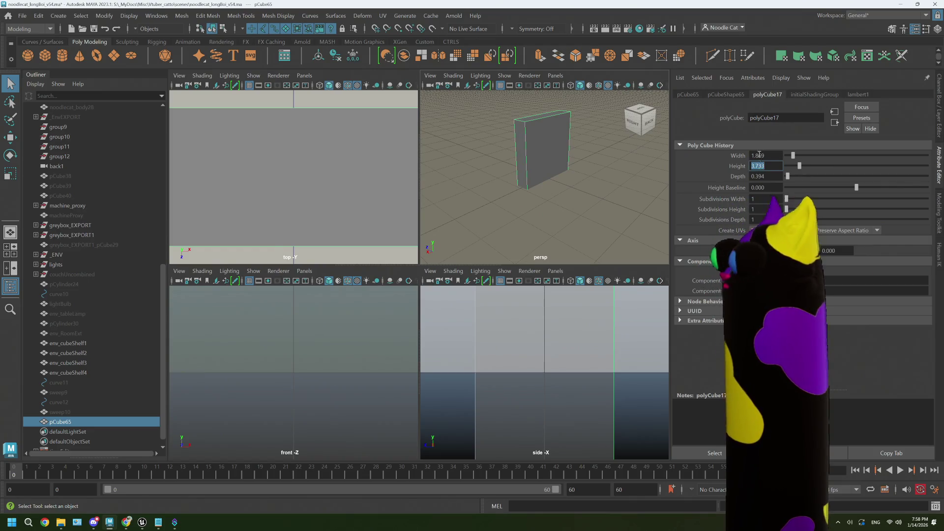
key("Return")
left_click(760, 156)
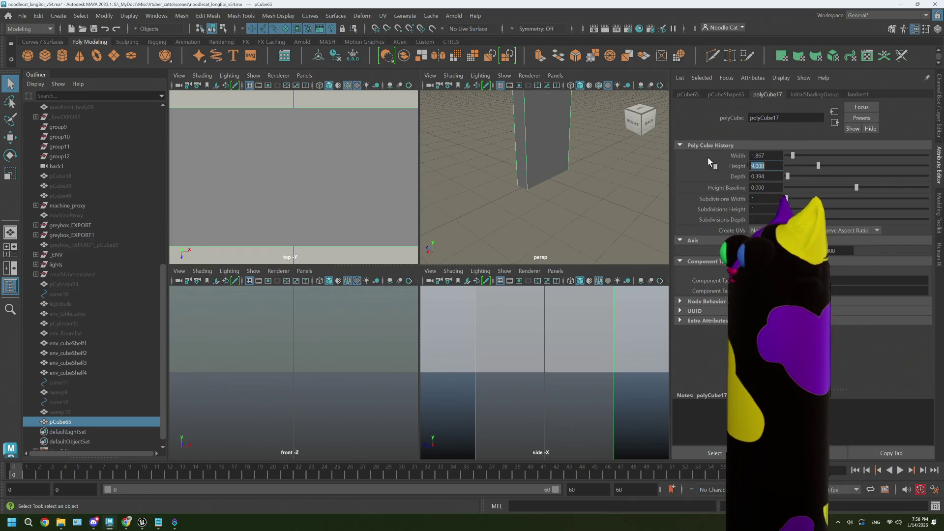
Step: Set Width to 6 and reconfirm Height 9, giving a 6 × 9 panel with 0.394 depth
double_click(760, 155)
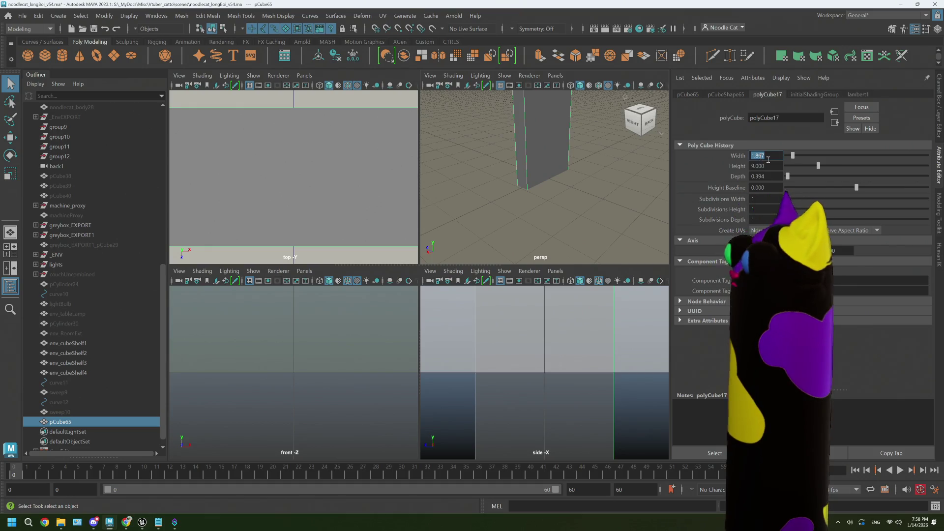
type("6")
key("Return")
scroll(551, 163, "down", 3)
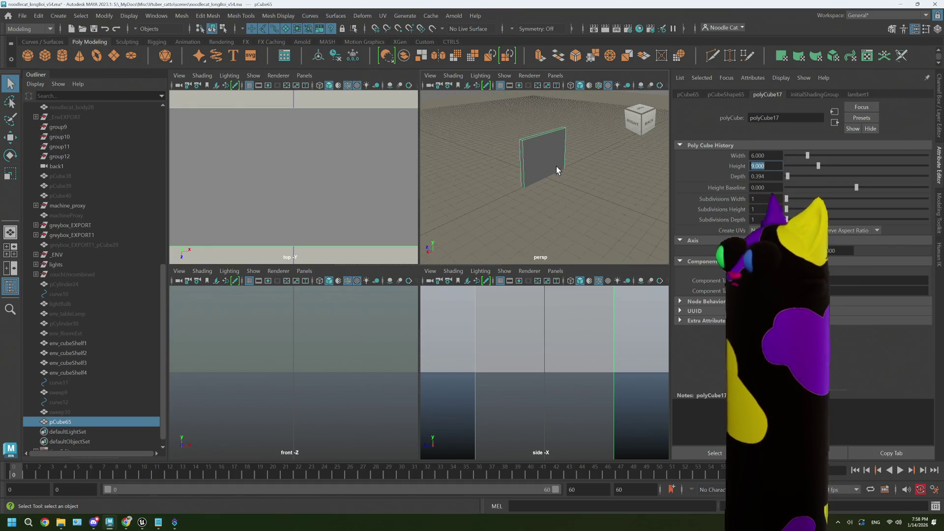
scroll(556, 168, "up", 3)
left_click_drag(556, 168, 574, 173, "alt")
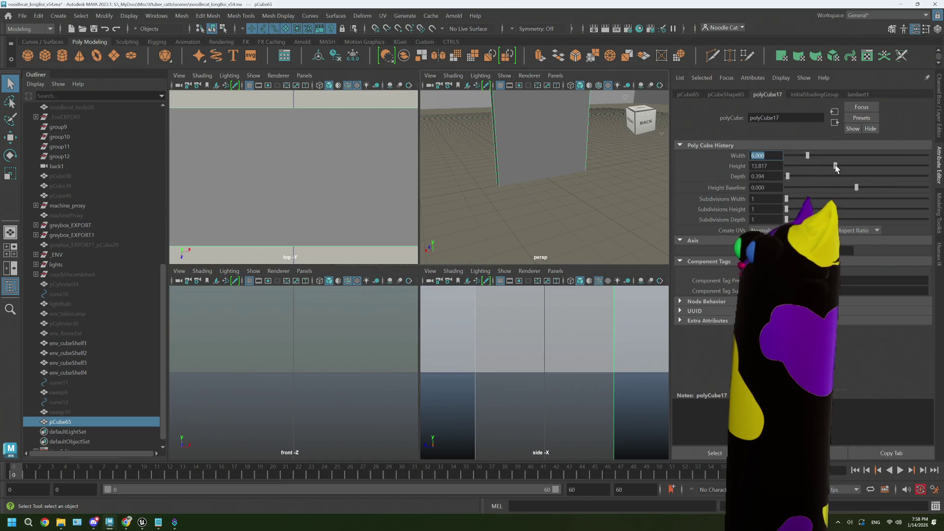
scroll(598, 162, "down", 3)
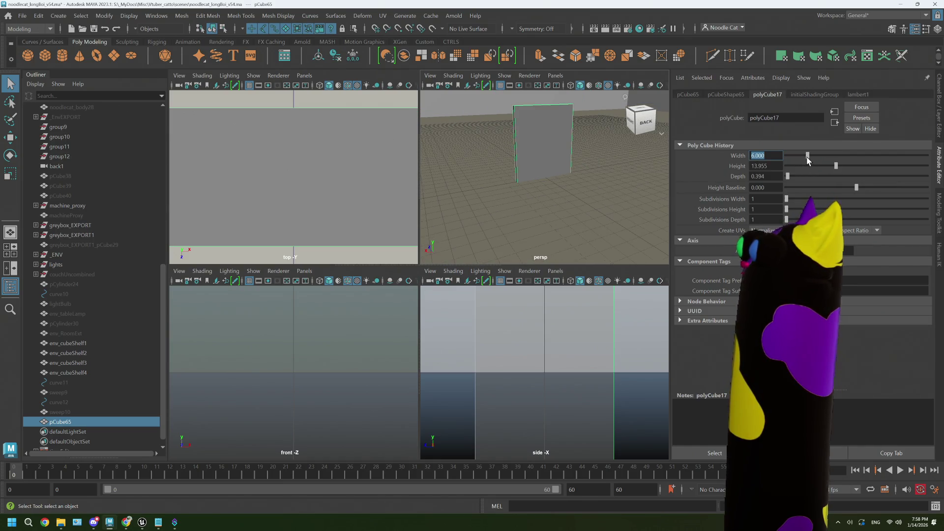
left_click_drag(810, 156, 802, 157)
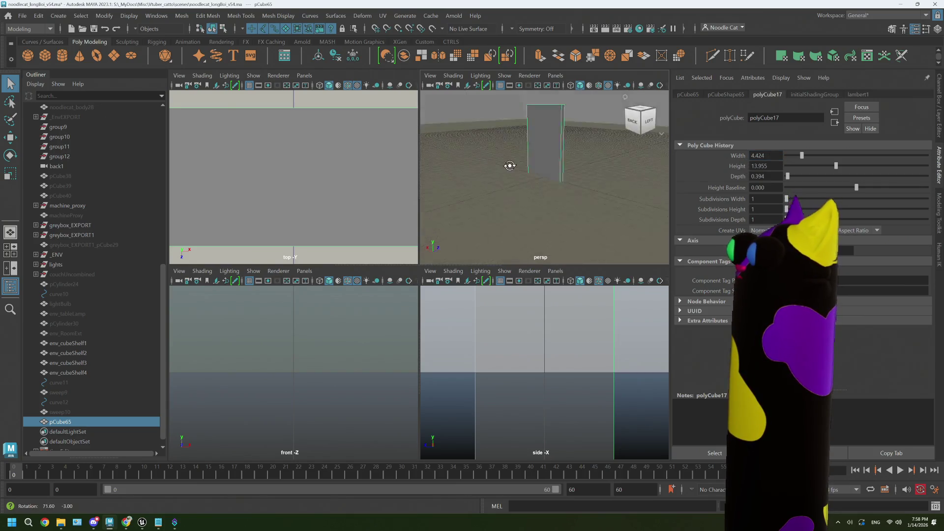
left_click_drag(546, 185, 546, 162, "alt")
type("6")
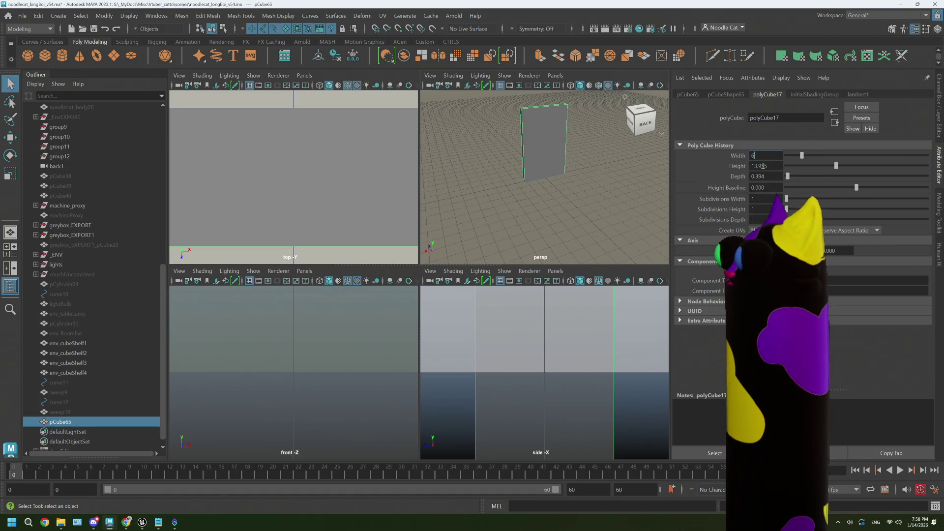
left_click(764, 165)
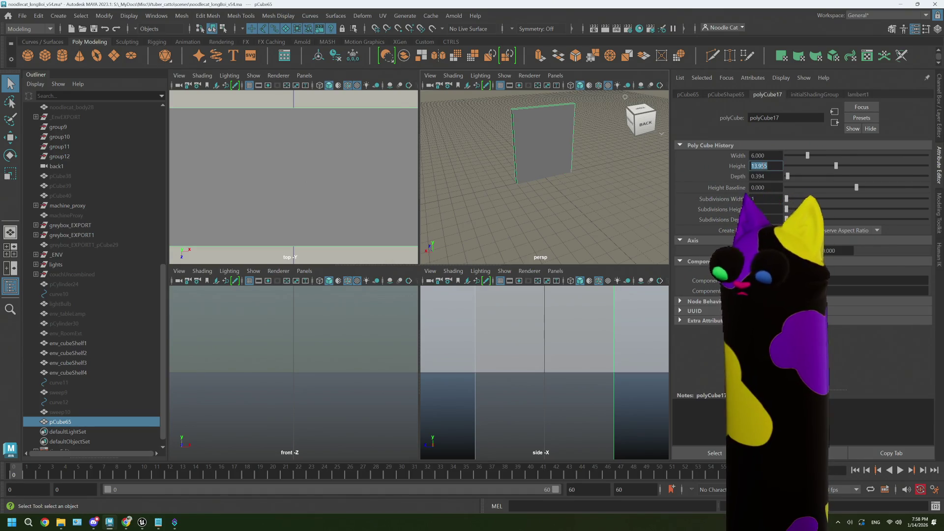
type("9")
key("Tab")
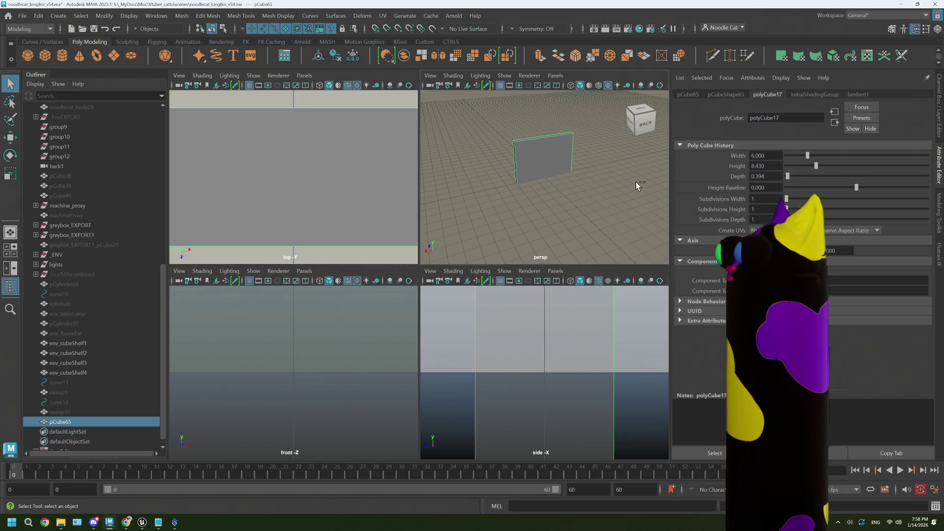
Step: Move the panel about 4.8 units up along Y and reframe the perspective view
left_click(636, 182)
right_click(556, 159)
key("w")
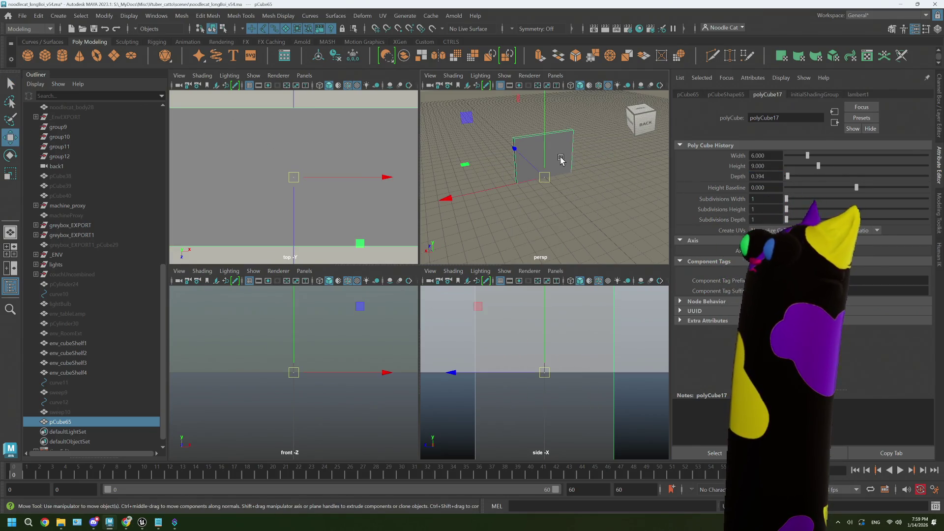
scroll(588, 155, "down", 3)
left_click_drag(543, 152, 555, 140)
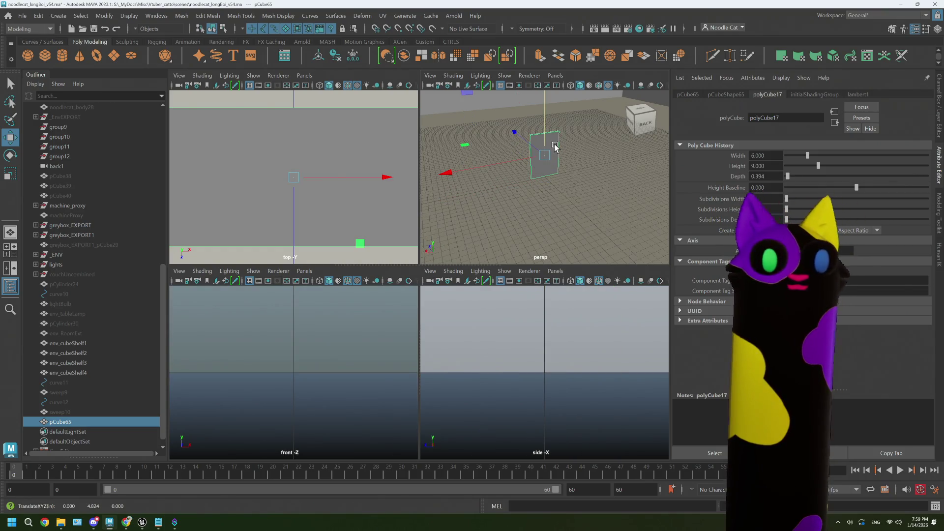
scroll(554, 146, "up", 3)
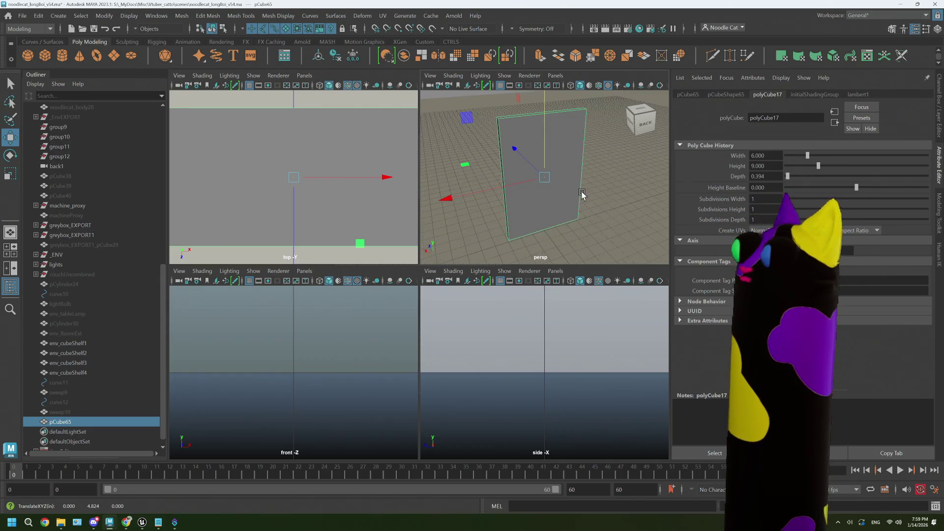
left_click_drag(582, 195, 514, 184, "alt")
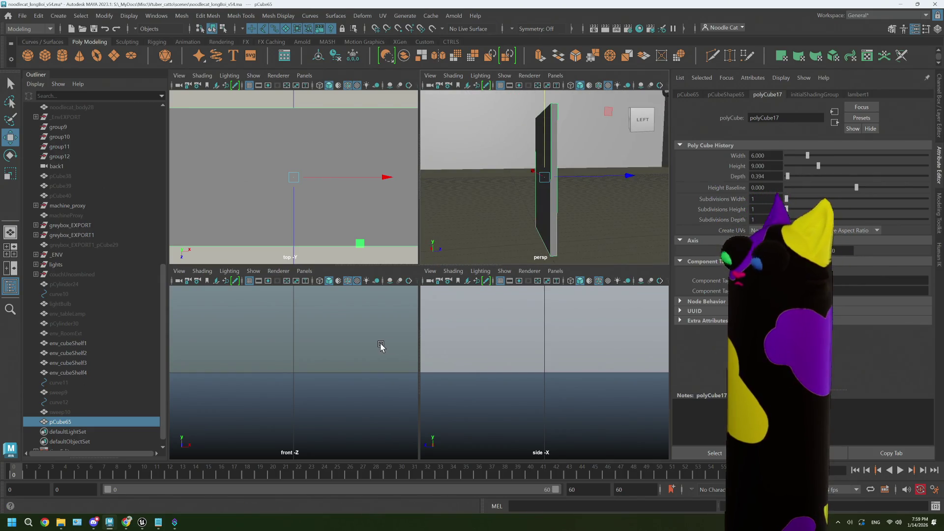
key("f")
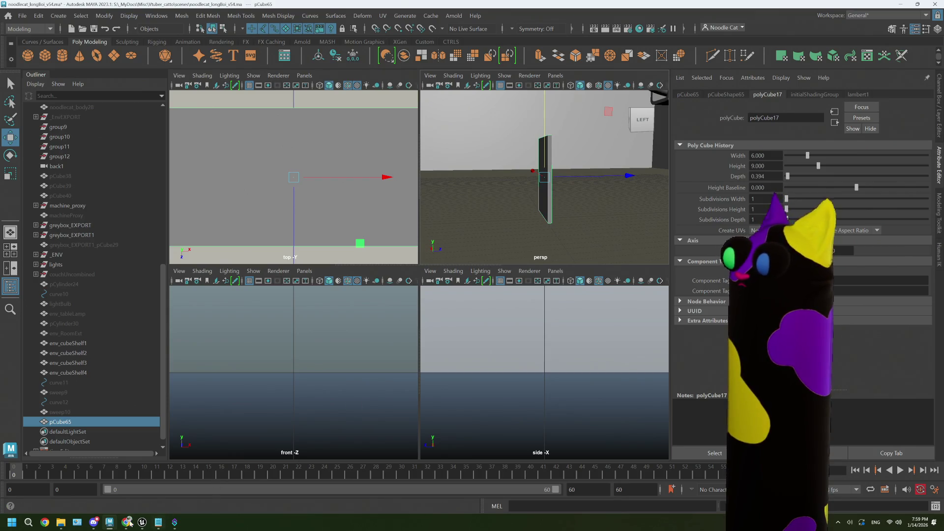
left_click(127, 522)
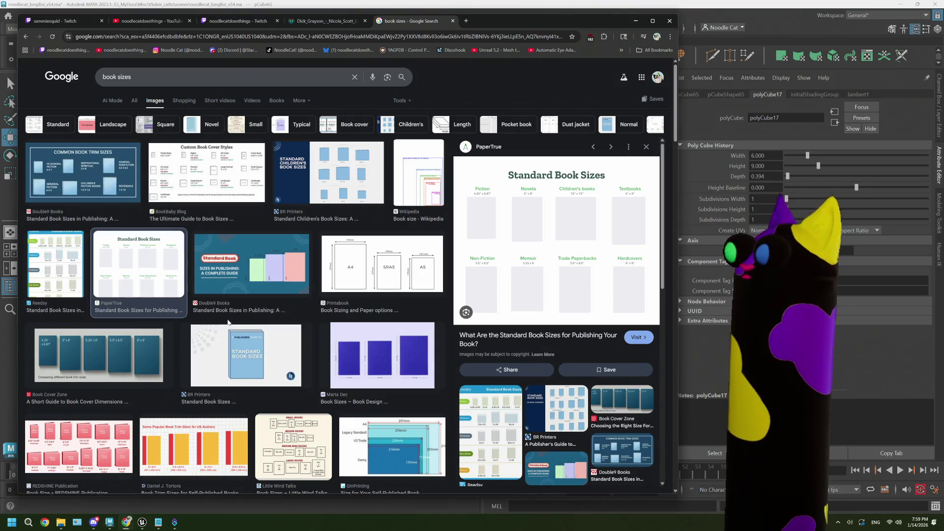
scroll(222, 323, "down", 2)
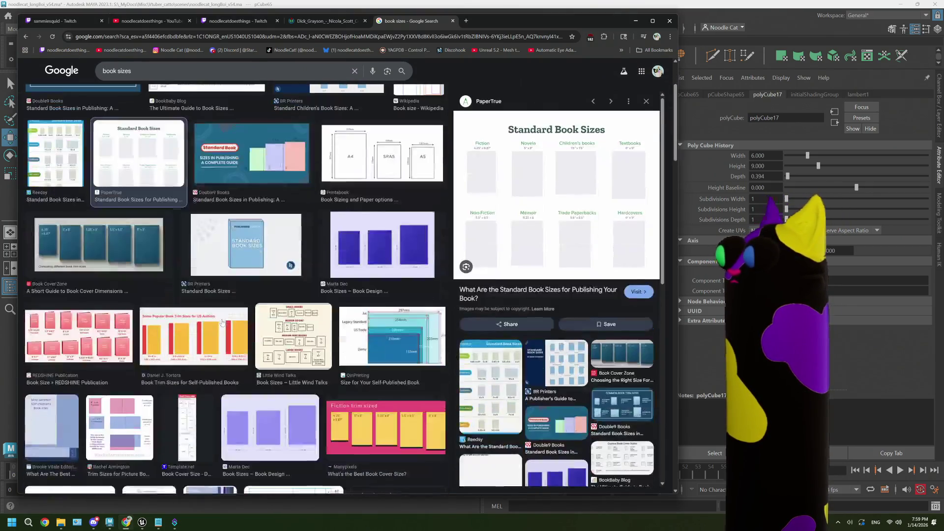
scroll(222, 322, "down", 3)
scroll(222, 323, "down", 3)
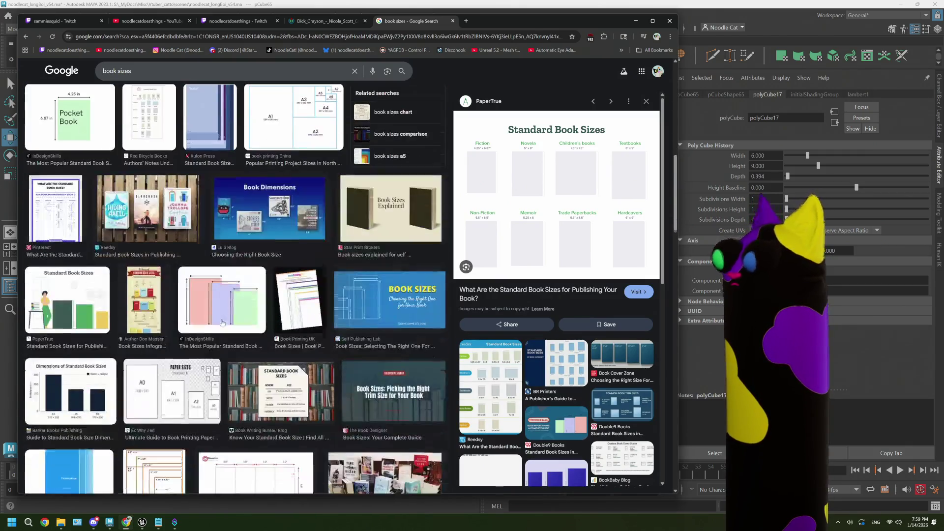
scroll(223, 322, "down", 2)
scroll(222, 318, "down", 3)
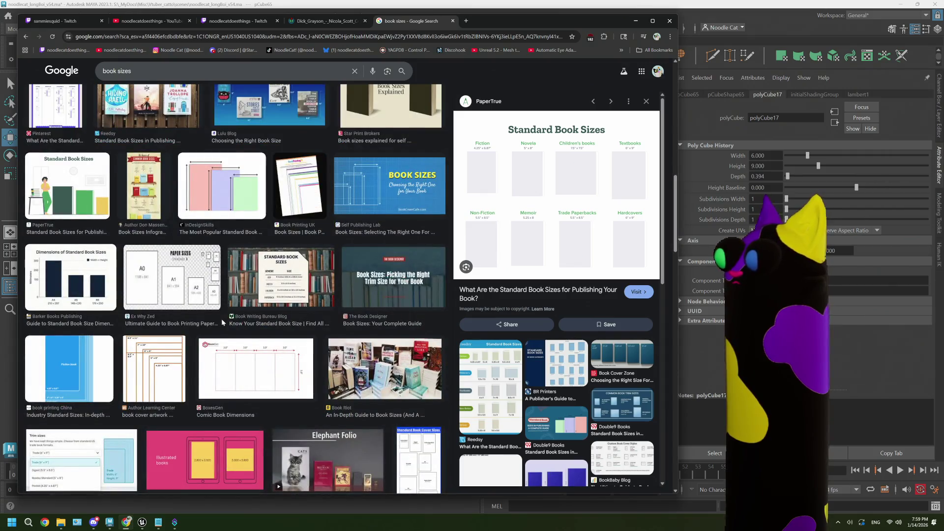
scroll(221, 319, "down", 3)
scroll(223, 323, "down", 2)
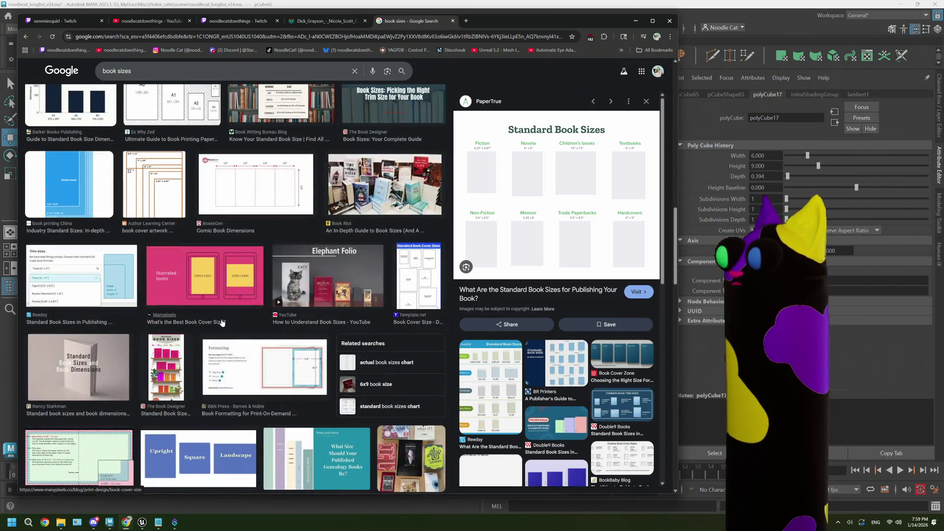
scroll(221, 322, "up", 4)
scroll(223, 323, "up", 4)
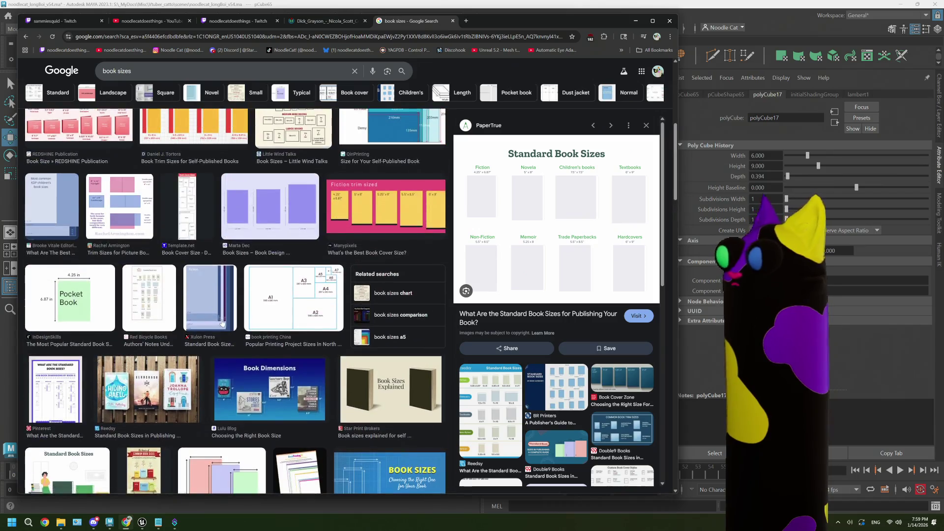
scroll(222, 322, "up", 4)
scroll(222, 323, "up", 3)
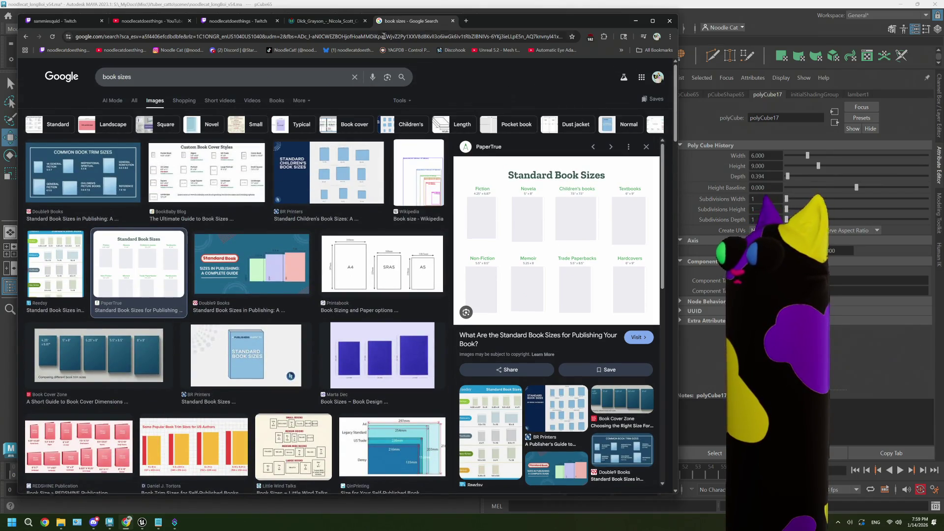
right_click(406, 21)
left_click(434, 89)
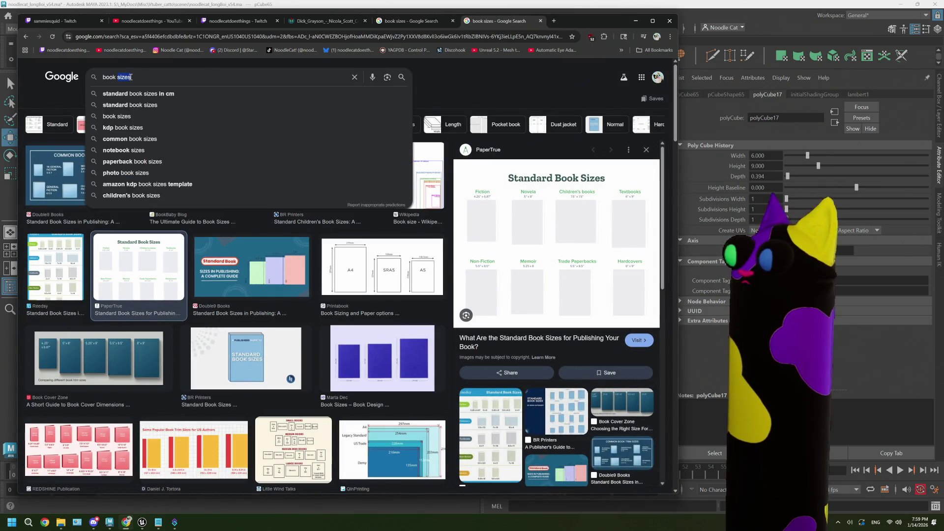
type("thickne")
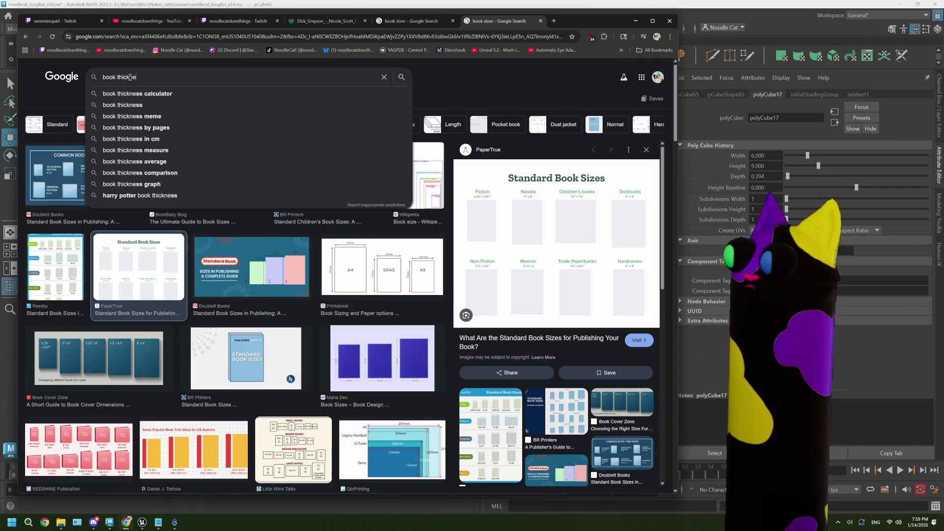
type("ss")
Step: Search Google Images for 'book thickness', preview spine-width charts, then return to Maya
key("Return")
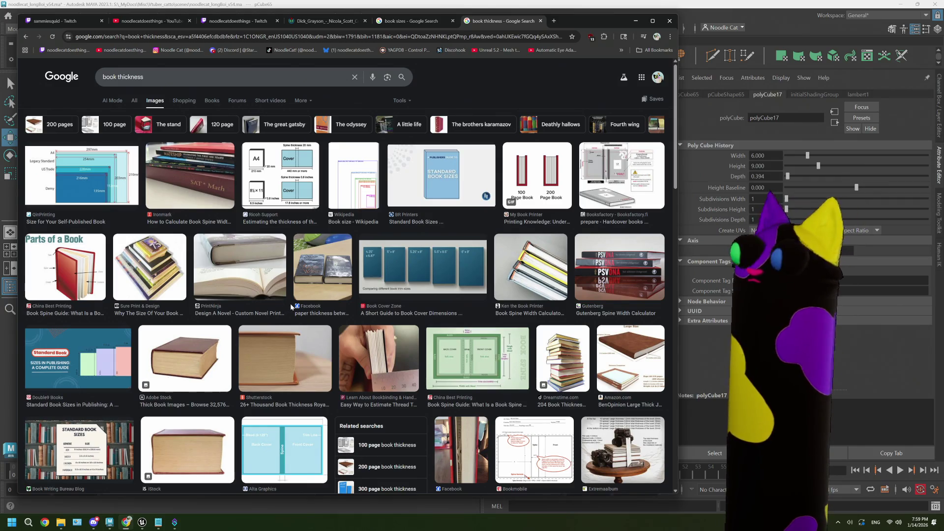
left_click(280, 178)
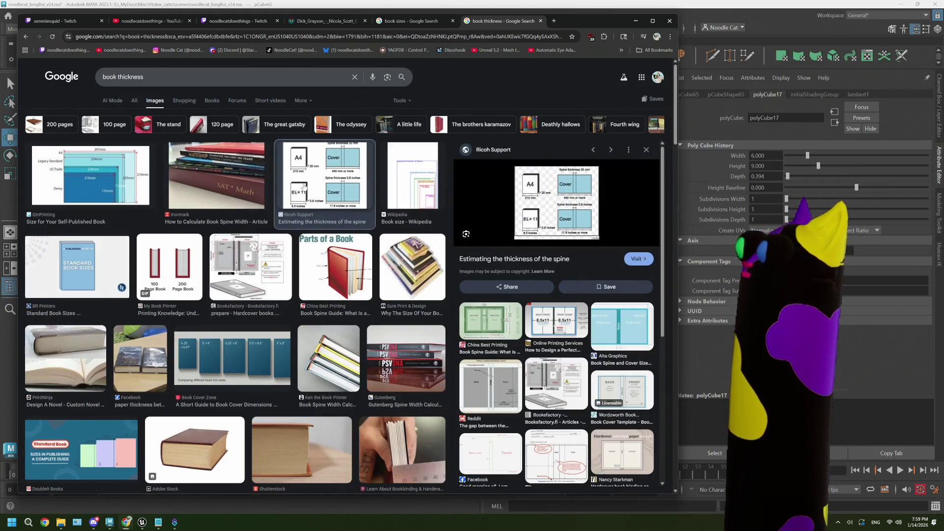
left_click(216, 177)
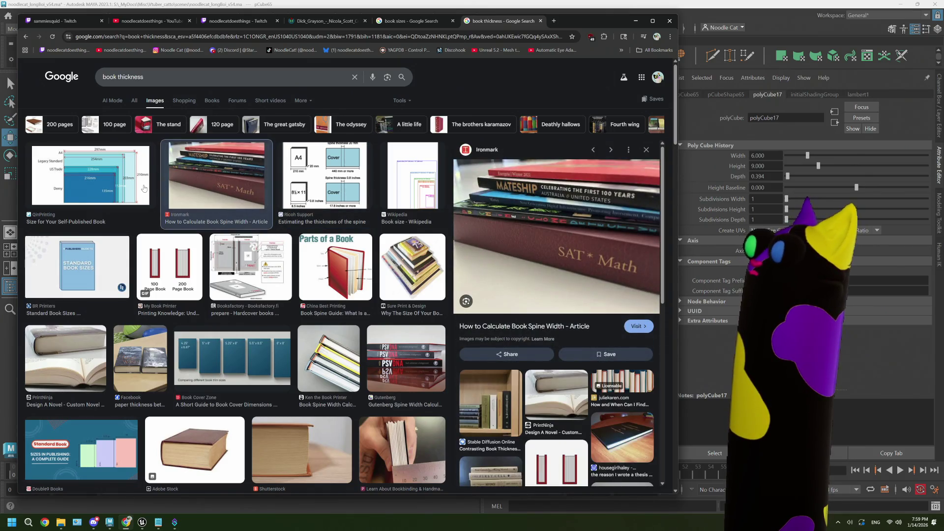
left_click(92, 177)
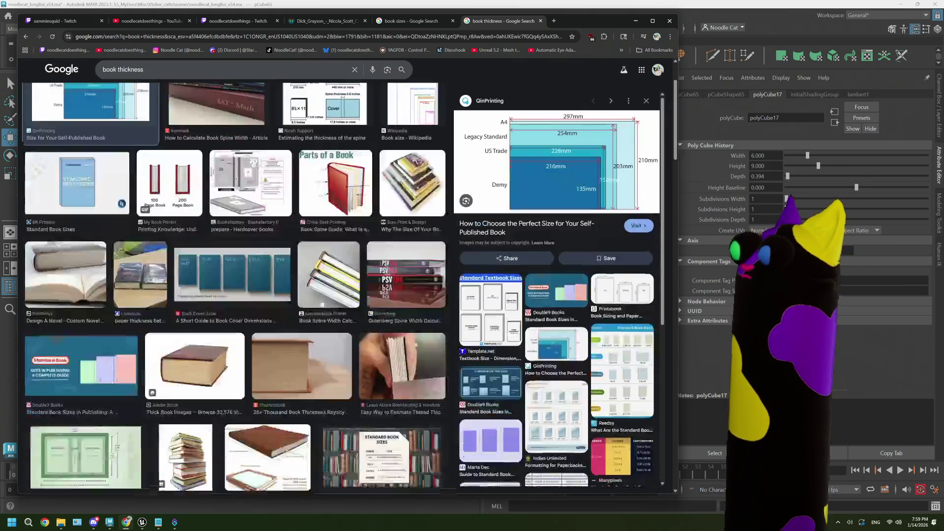
scroll(221, 295, "down", 5)
scroll(222, 295, "down", 5)
scroll(323, 300, "up", 5)
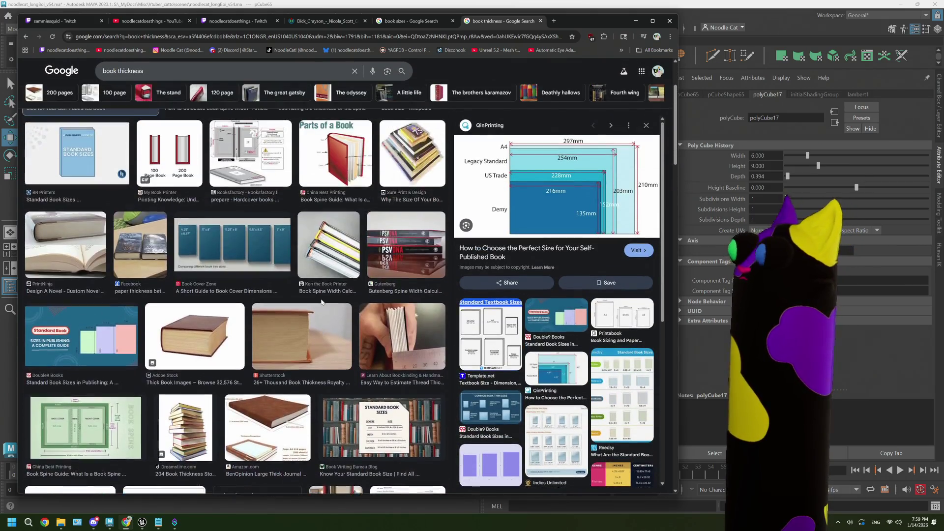
scroll(322, 301, "up", 3)
scroll(322, 300, "up", 4)
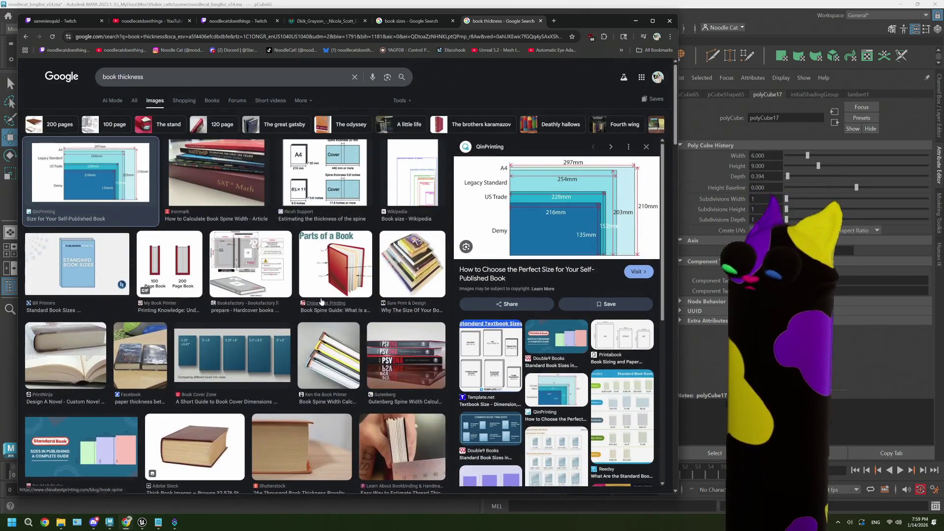
left_click(683, 25)
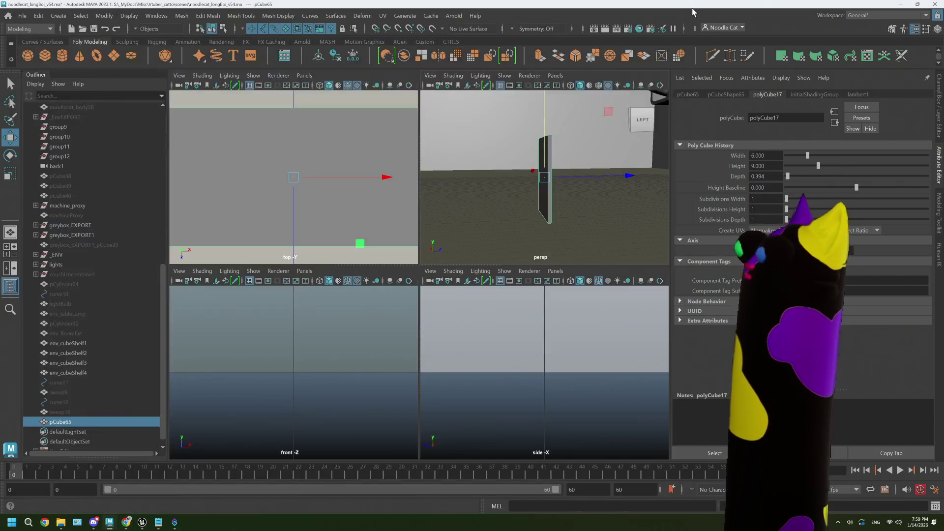
Step: Set the block's Depth to 1.5, making it 6 × 9 × 1.5
double_click(771, 176)
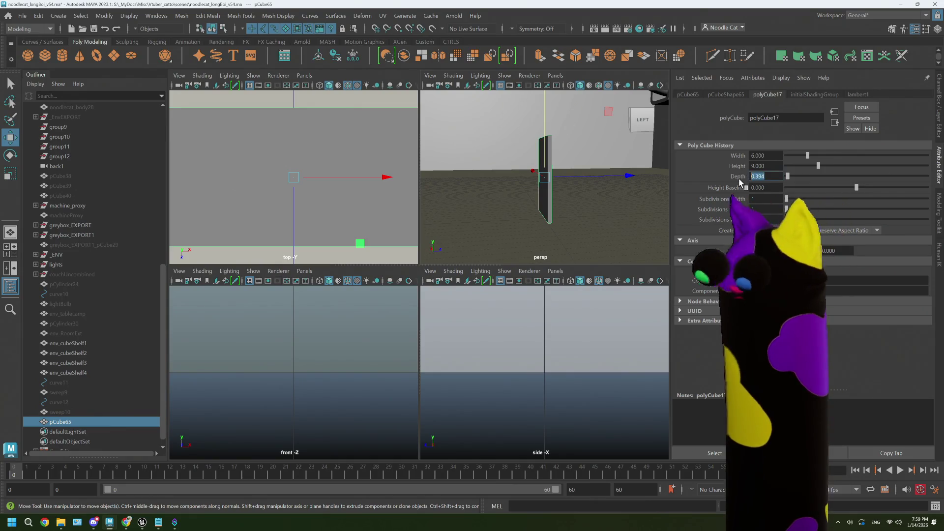
type("1.5")
key("Return")
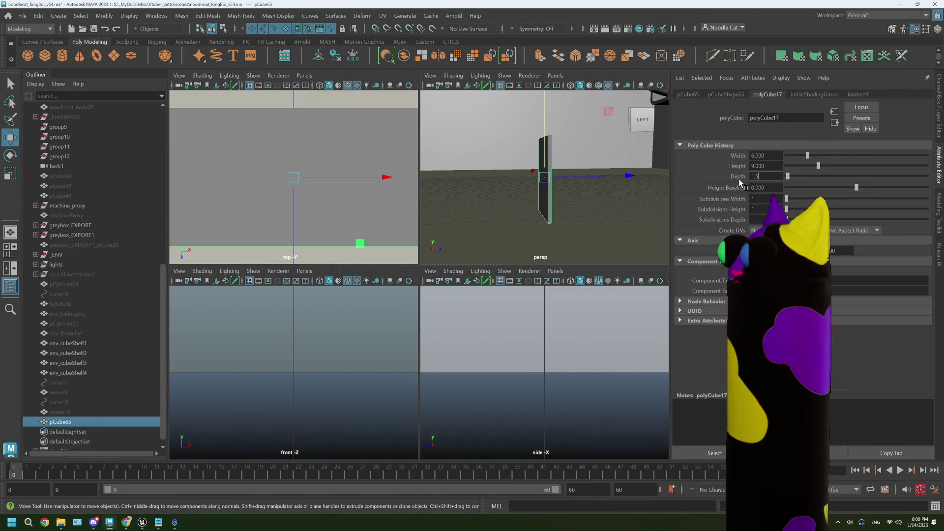
mouse_move(502, 207)
left_mouse_down("alt")
mouse_move(548, 220)
mouse_move(590, 207)
mouse_move(488, 222)
mouse_move(541, 227)
mouse_move(501, 221)
left_mouse_up("alt")
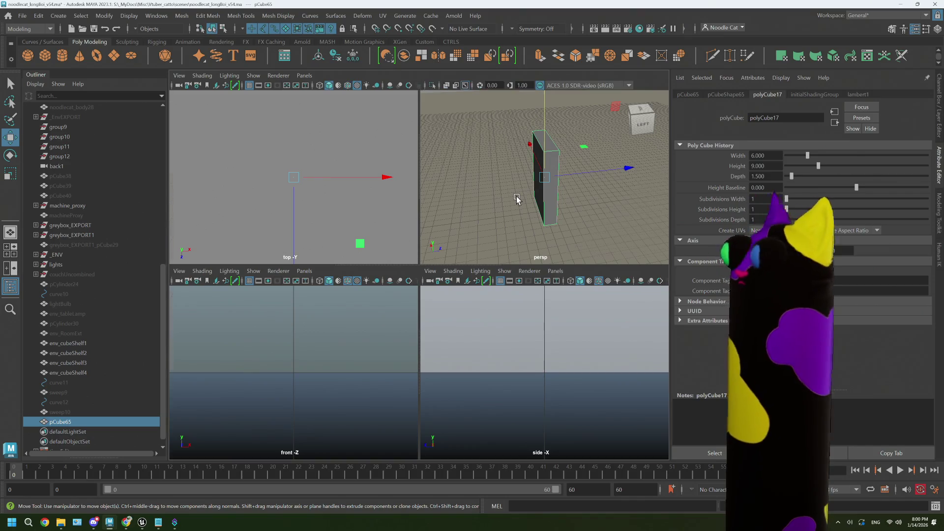
Step: Maximize the perspective view, select the block's top end face, and start an extrusion (Ctrl+E)
key("space")
left_click_drag(426, 215, 489, 367, "alt")
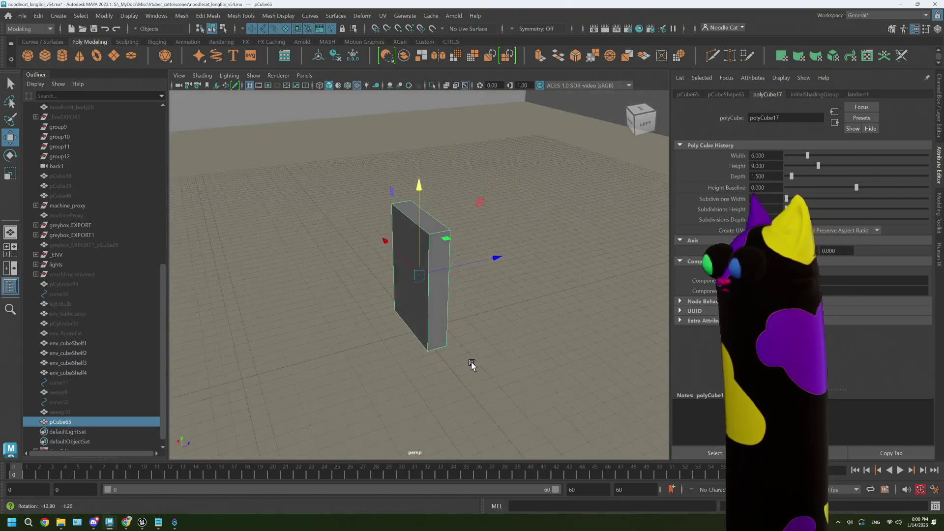
left_click_drag(478, 361, 459, 360, "alt")
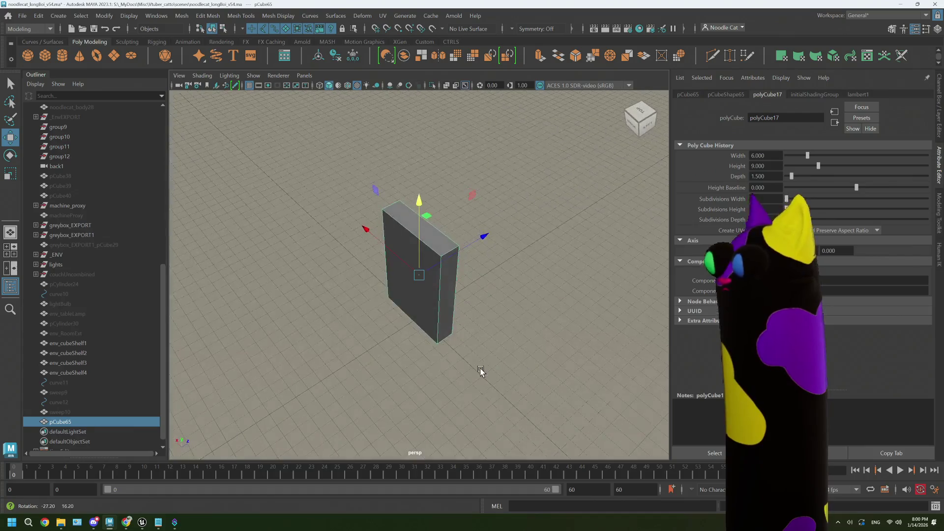
right_click_drag(434, 212, 434, 257)
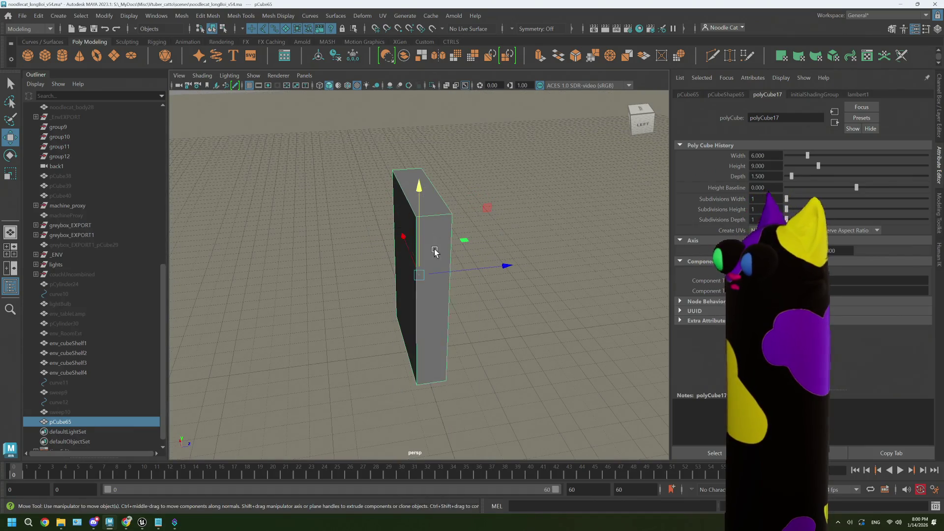
left_click(436, 207)
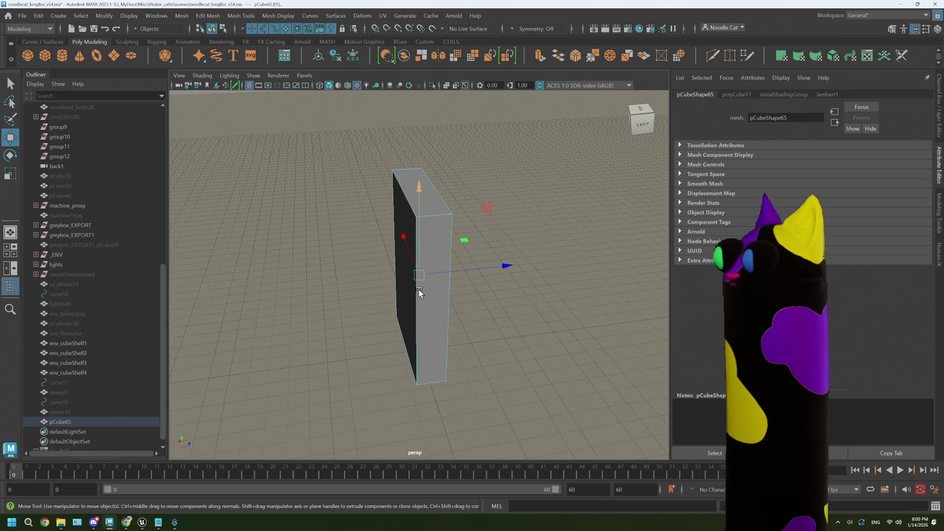
left_click_drag(423, 243, 439, 287, "alt")
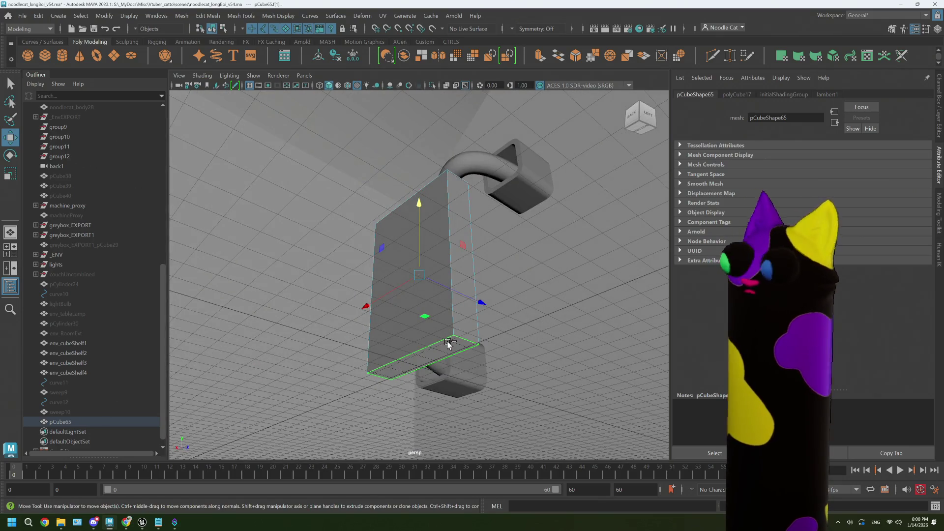
key("ctrl+e")
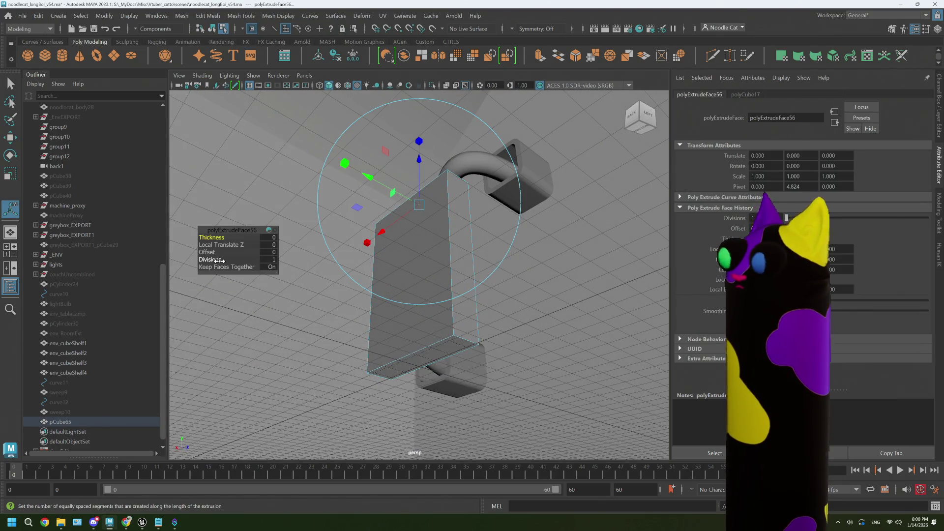
Step: Inset the extruded face with offset 0.6, then extrude again with Local Translate Z 0.7
left_click_drag(214, 253, 215, 253)
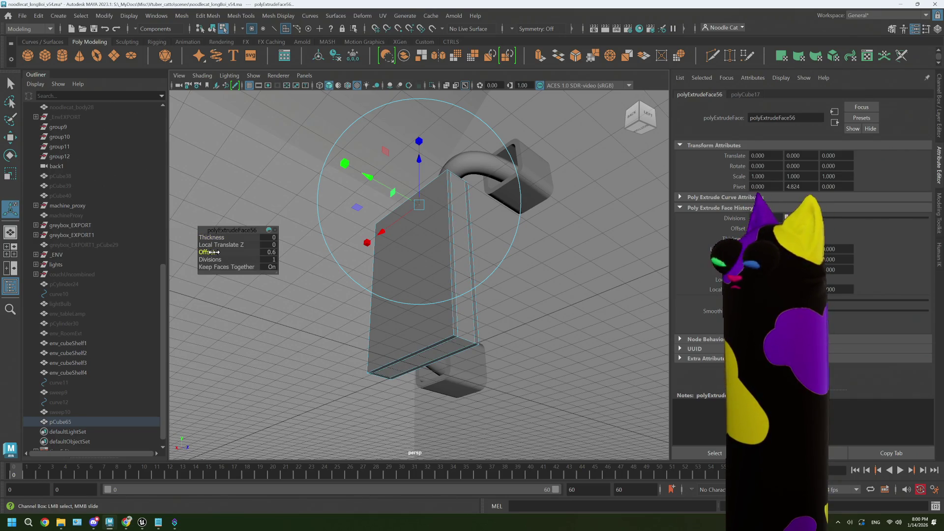
mouse_move(286, 256)
left_mouse_down("alt")
mouse_move(506, 266)
mouse_move(516, 244)
left_mouse_up("alt")
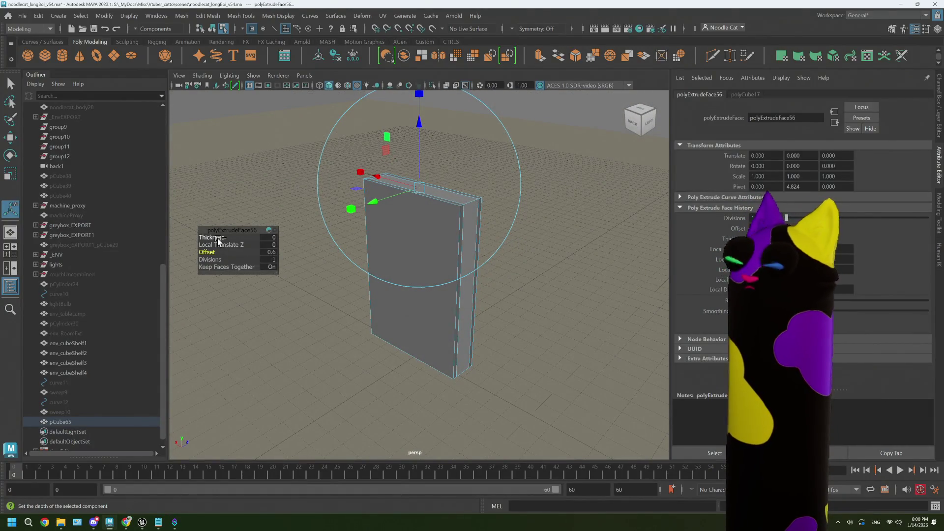
key("g")
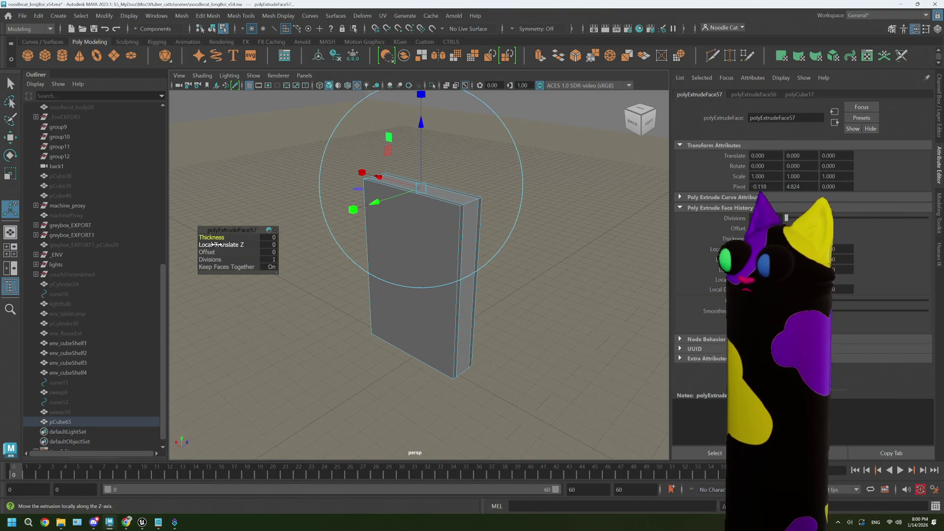
middle_click_drag(214, 245, 211, 245)
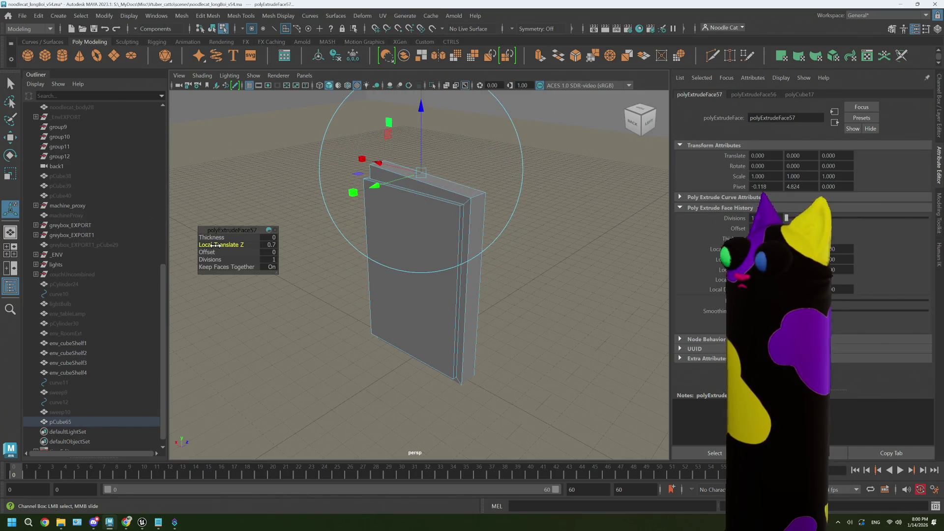
key("r")
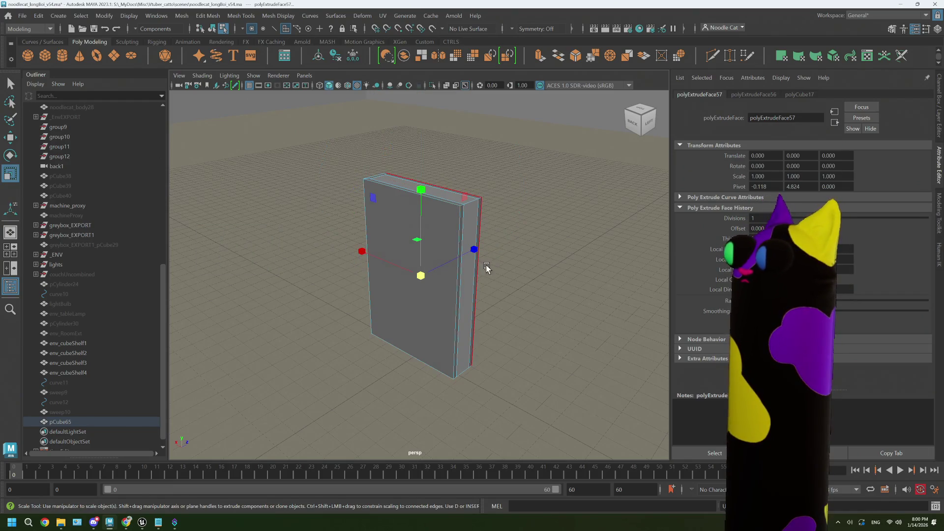
Step: Select the book's front cover face with its pivot set and the Scale tool active
left_click_drag(333, 246, 498, 272, "alt")
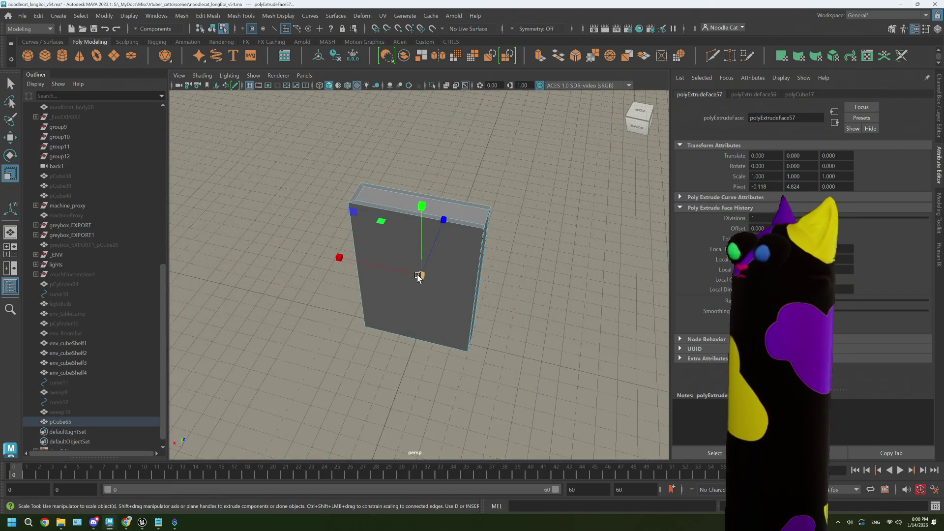
left_click(399, 264)
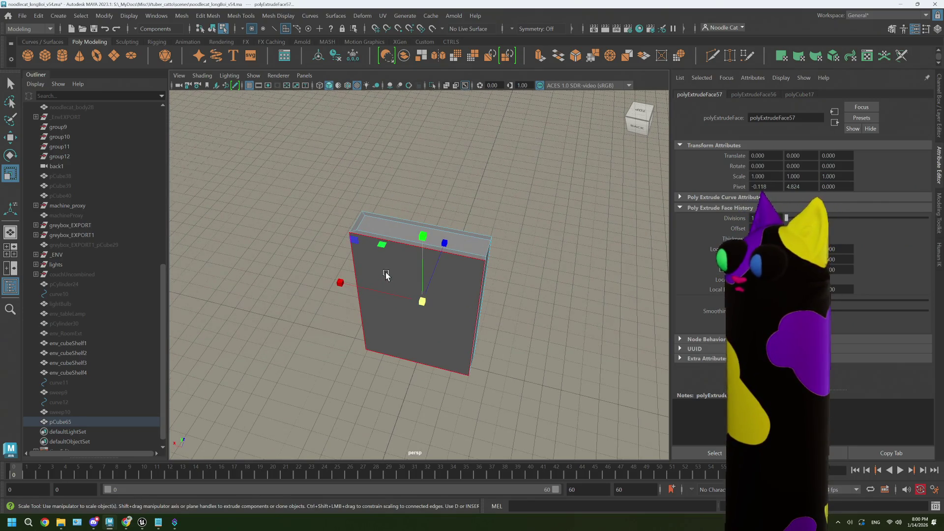
key("d")
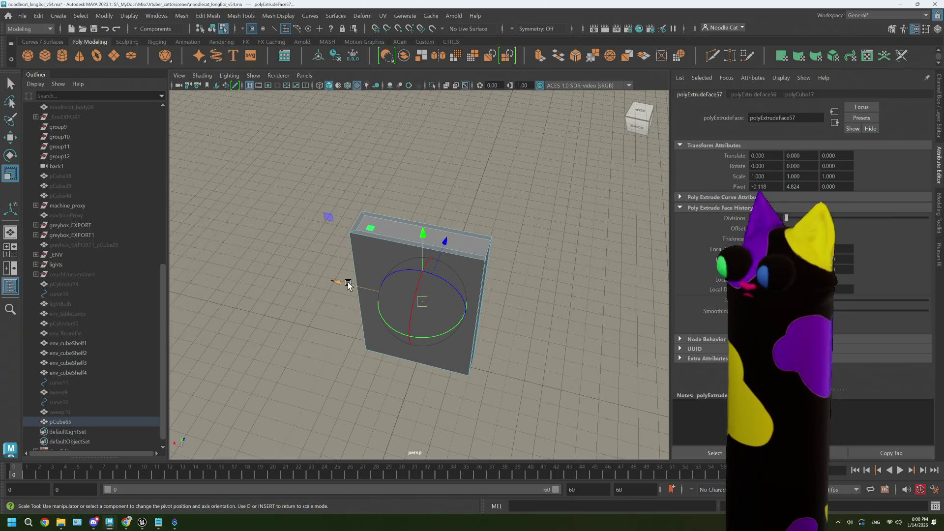
left_click(354, 293)
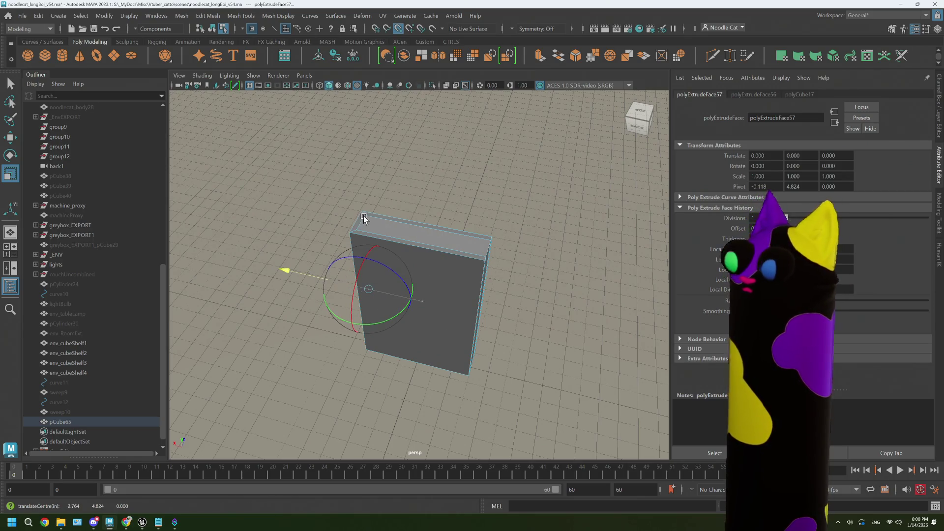
key("d")
key("e")
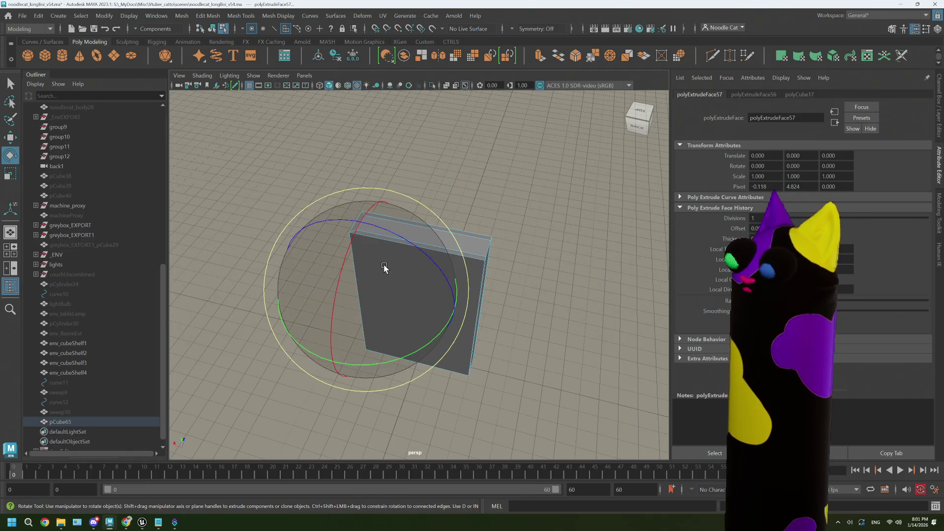
key("r")
left_click(383, 277)
Step: Scale the front cover face up slightly so the cover stands proud of the page block
mouse_move(413, 288)
left_mouse_down("alt")
mouse_move(377, 288)
mouse_move(410, 292)
left_mouse_up("alt")
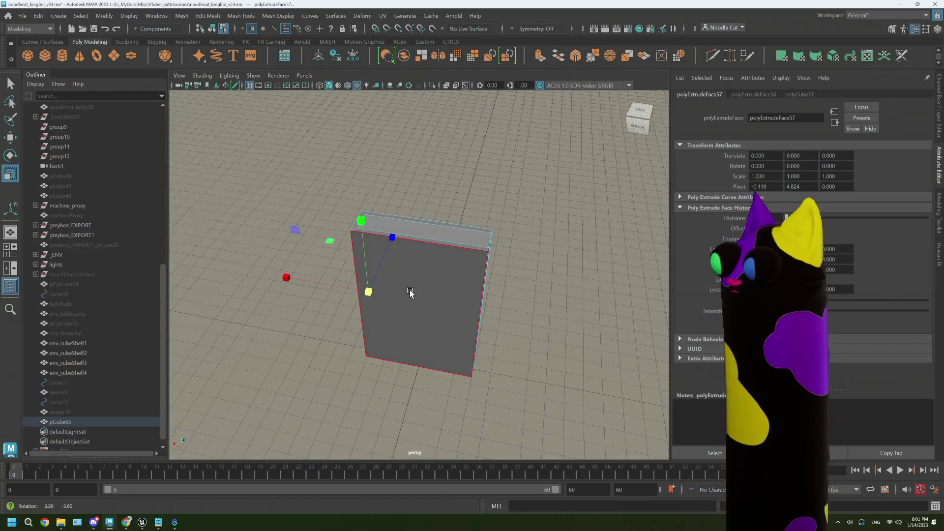
mouse_move(299, 229)
left_mouse_down()
mouse_move(275, 229)
mouse_move(424, 275)
mouse_move(385, 247)
left_mouse_up()
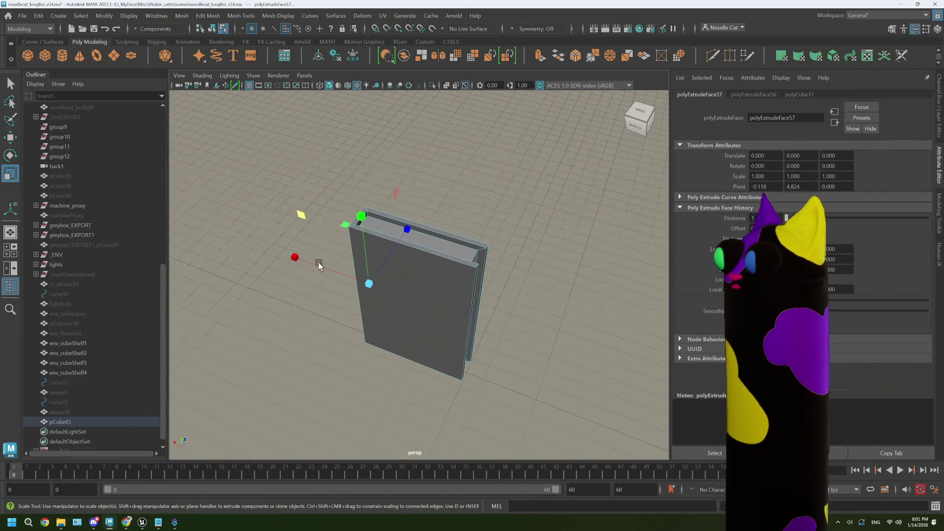
mouse_move(324, 258)
left_mouse_down("alt")
mouse_move(359, 255)
mouse_move(267, 235)
mouse_move(295, 242)
left_mouse_up("alt")
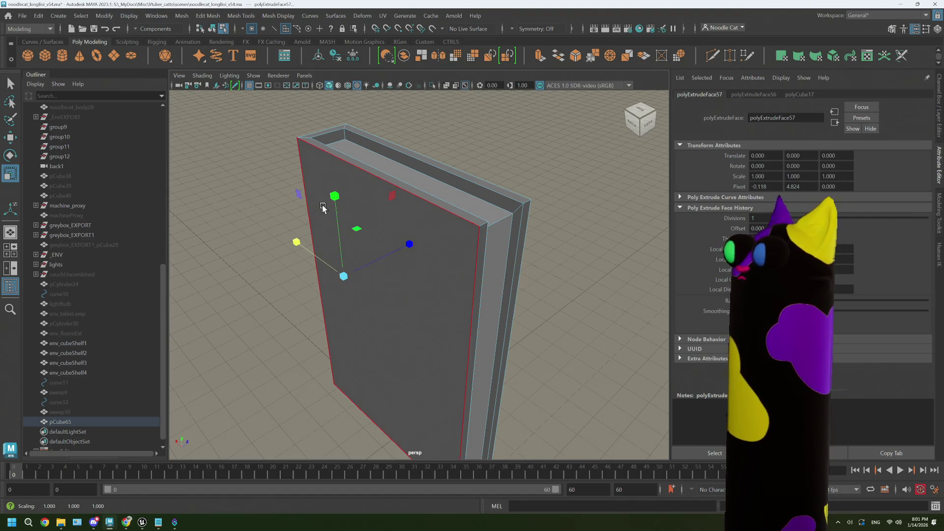
left_click_drag(334, 196, 334, 199)
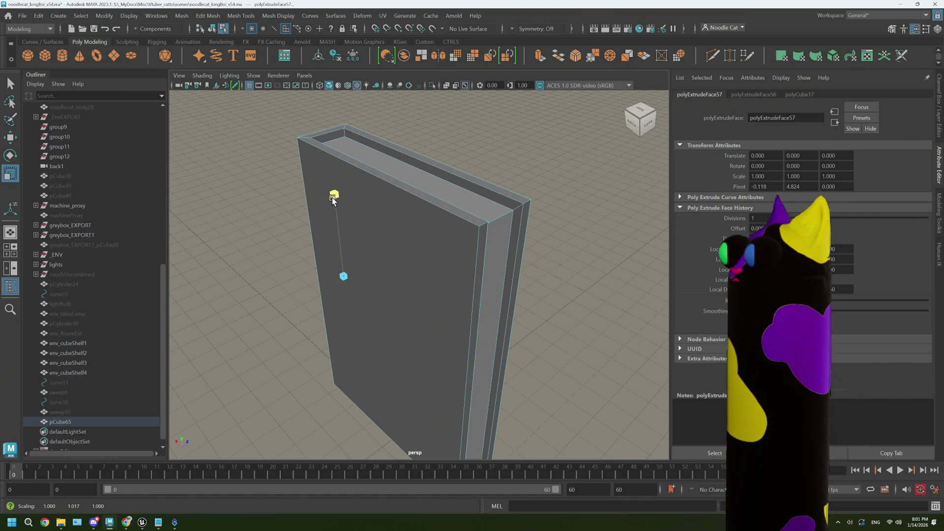
left_click_drag(334, 197, 334, 198)
mouse_move(369, 258)
left_mouse_down("alt")
mouse_move(501, 328)
mouse_move(457, 335)
mouse_move(480, 325)
left_mouse_up("alt")
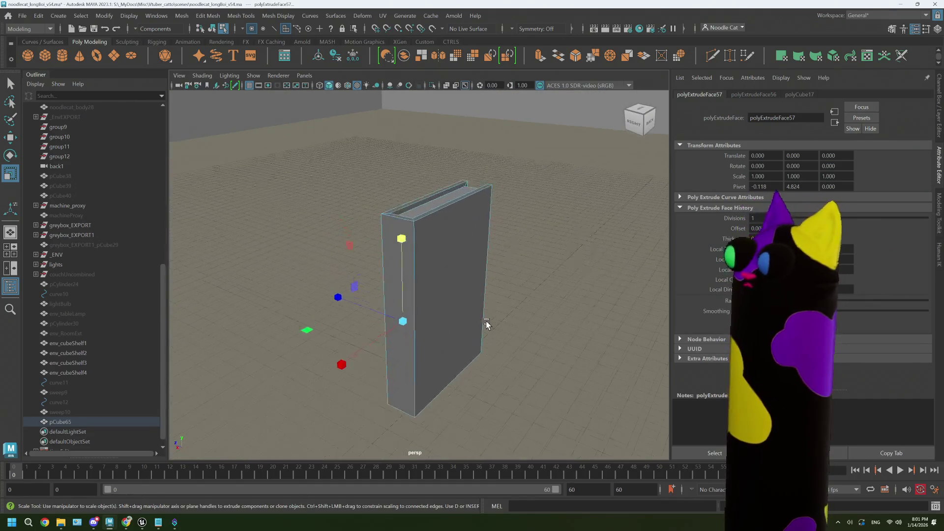
Step: Switch to edge selection and pick the book's vertical spine edge for bevelling
left_click(391, 234)
right_click(404, 225)
left_click(404, 195)
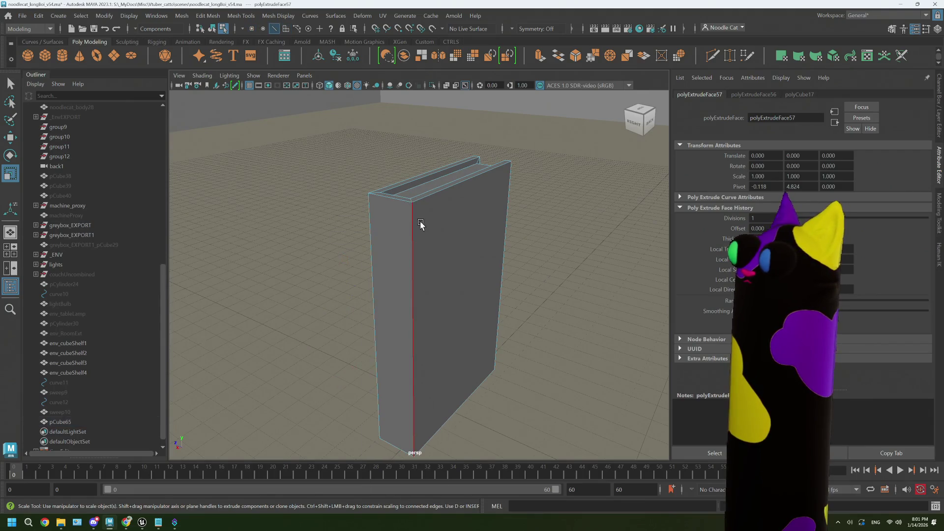
left_click(378, 233)
mouse_move(378, 236)
left_mouse_down("alt")
mouse_move(375, 248)
mouse_move(442, 244)
left_mouse_up("alt")
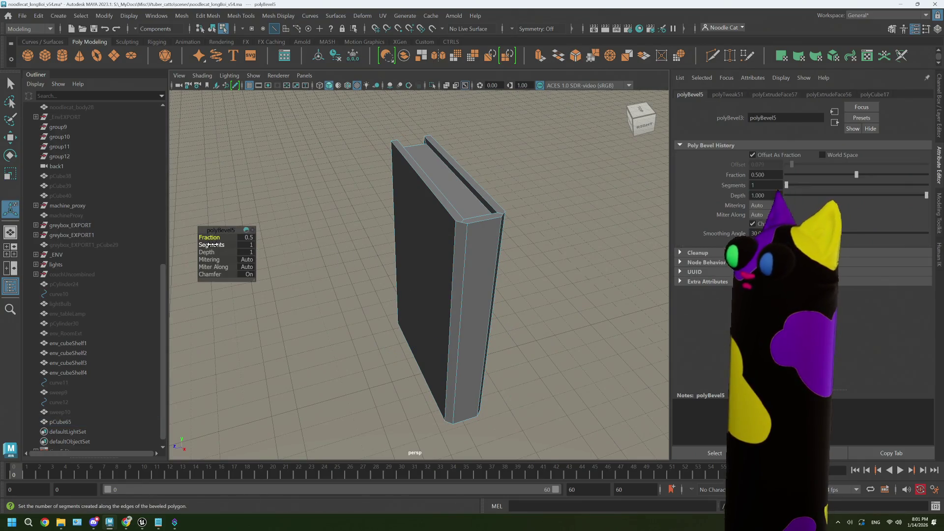
Step: Set the spine bevel to two segments at fraction 0.4, then reselect the whole book
middle_click_drag(211, 244, 221, 245)
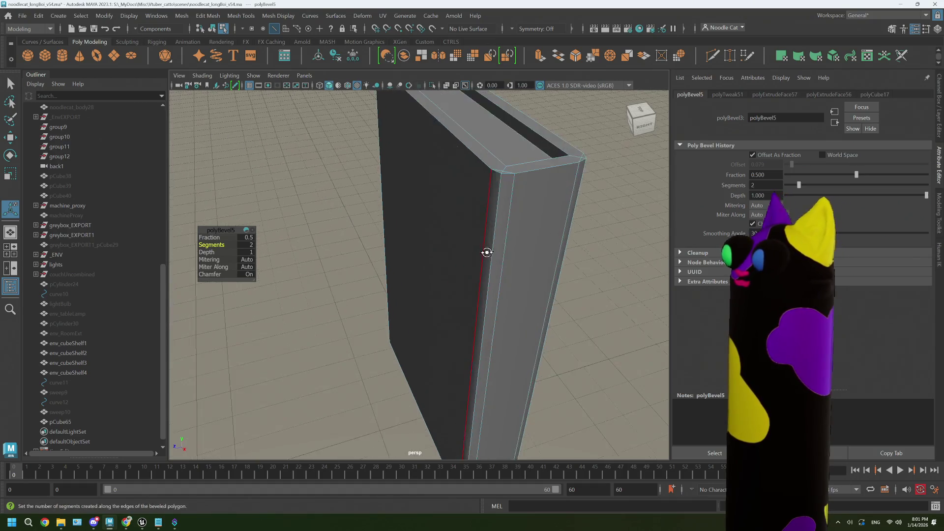
left_click_drag(472, 251, 448, 252, "alt")
middle_click_drag(216, 237, 225, 237)
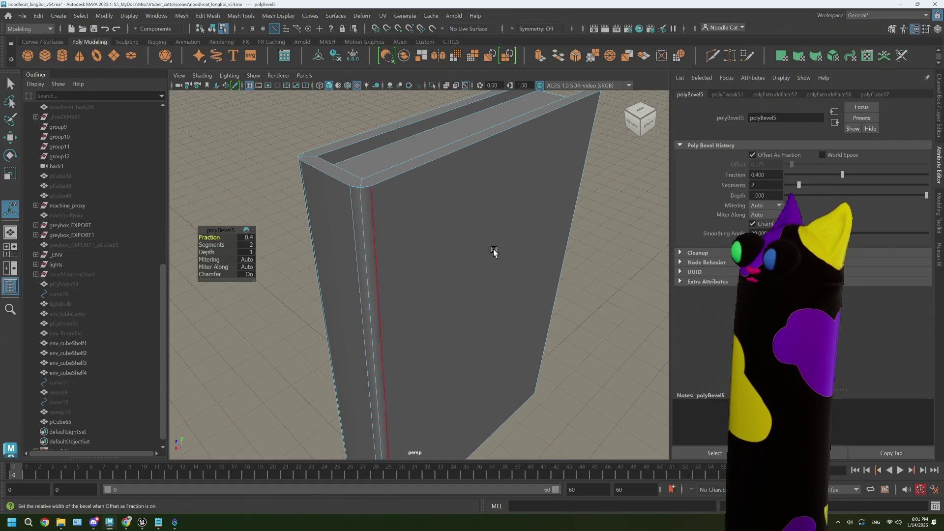
mouse_move(457, 251)
left_mouse_down("alt")
mouse_move(494, 254)
mouse_move(484, 274)
mouse_move(605, 262)
mouse_move(436, 268)
mouse_move(472, 243)
left_mouse_up("alt")
left_click(568, 216)
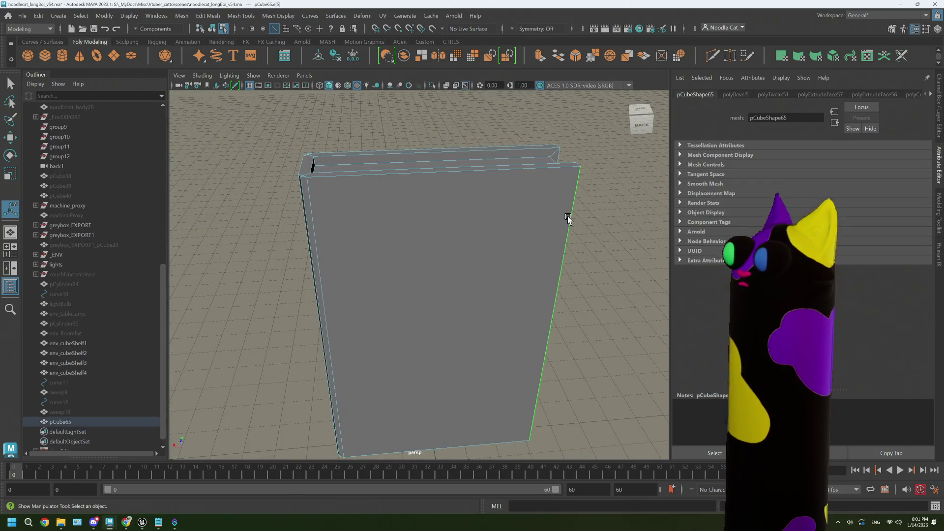
left_click_drag(568, 225, 485, 227, "alt")
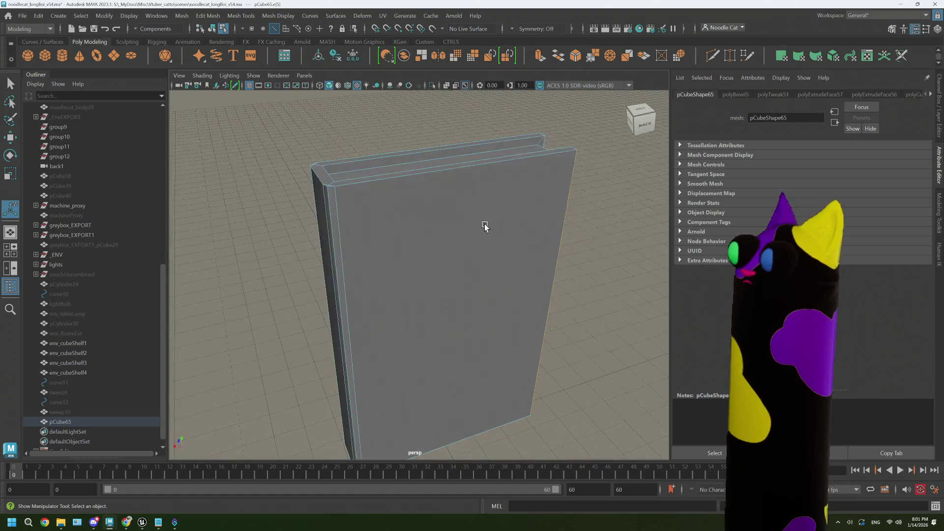
Step: Undo the spine bevel and orbit around the book to inspect it from all sides
key("z")
key("z")
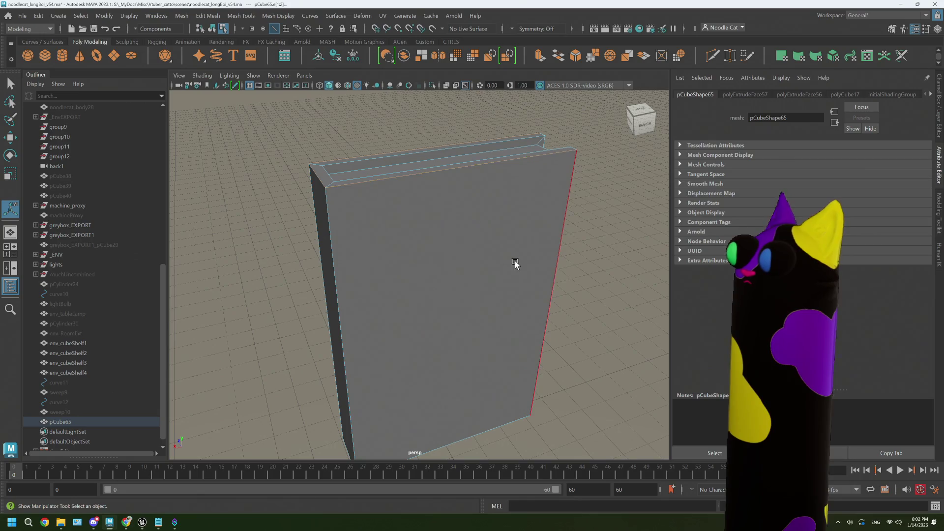
mouse_move(577, 296)
left_mouse_down("alt")
mouse_move(553, 277)
mouse_move(624, 289)
mouse_move(543, 288)
left_mouse_up("alt")
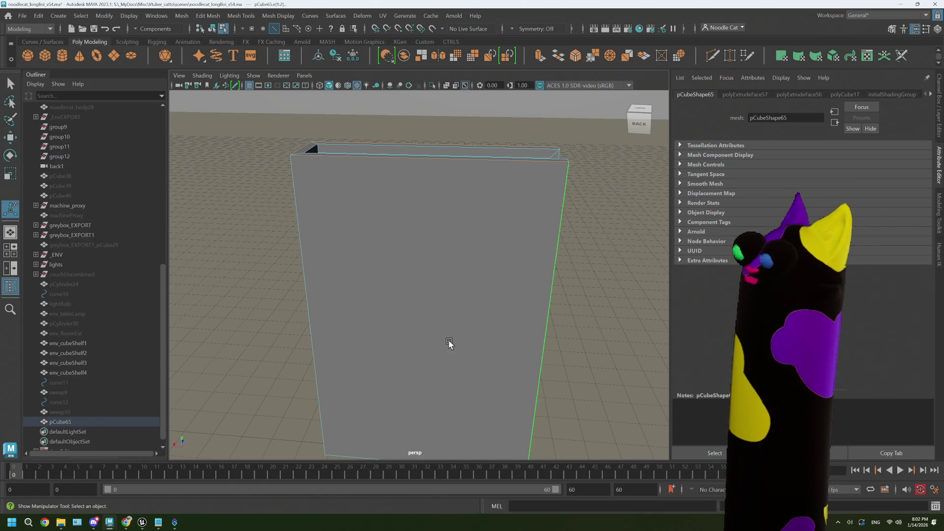
left_click_drag(559, 258, 415, 310, "alt")
left_click_drag(312, 294, 420, 299, "alt")
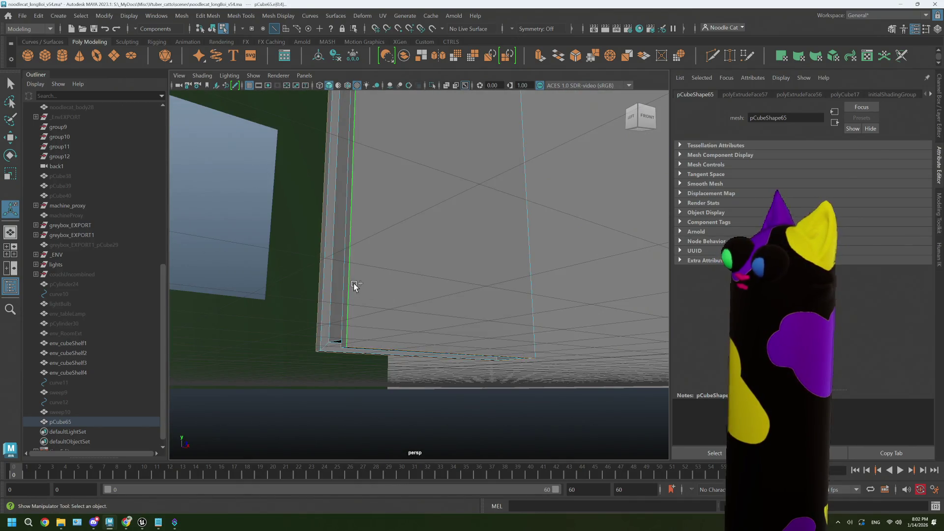
left_click_drag(395, 338, 523, 244, "alt")
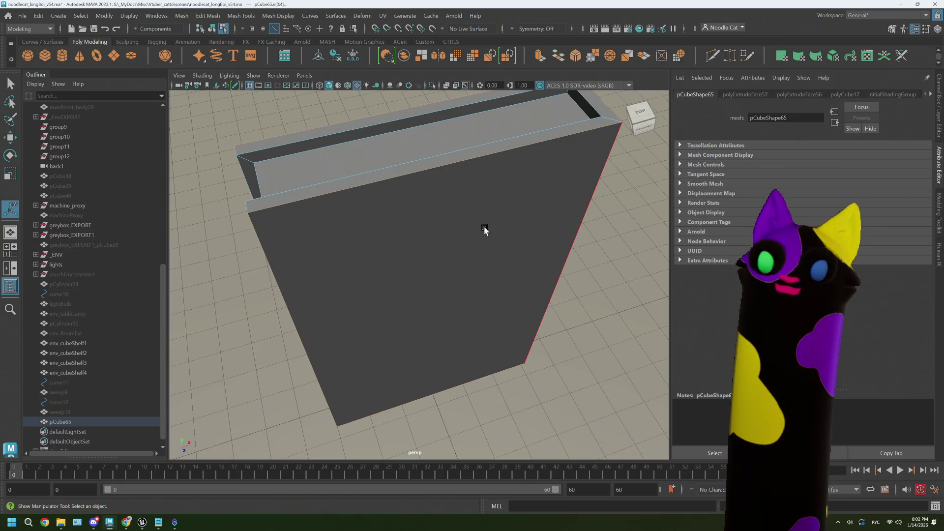
left_click_drag(484, 226, 498, 234, "alt")
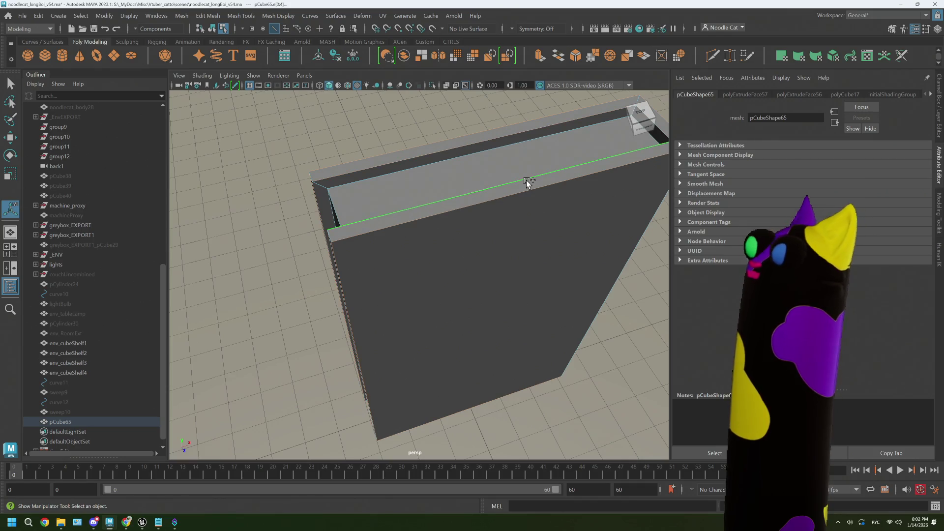
mouse_move(529, 182)
left_mouse_down("alt")
mouse_move(411, 291)
mouse_move(467, 255)
mouse_move(494, 274)
left_mouse_up("alt")
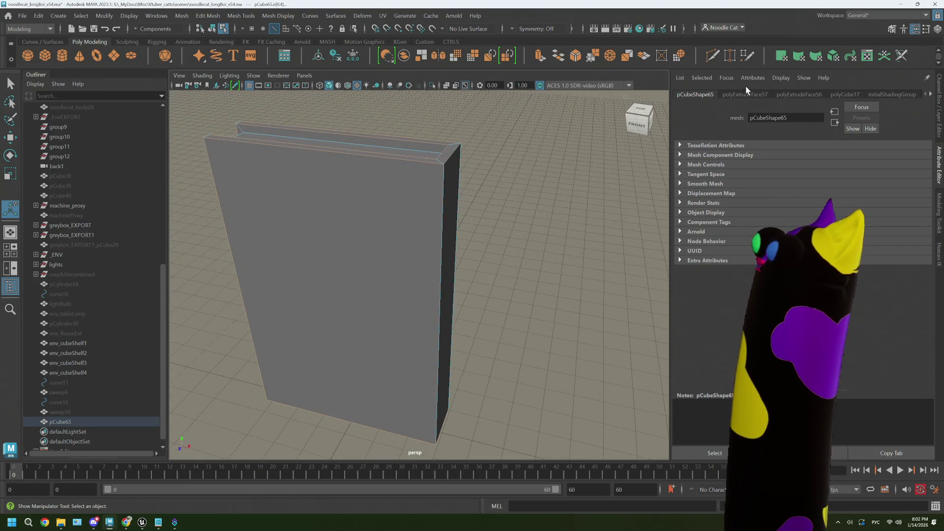
Step: Bevel the selected book edges, finish the bevel and select an edge for the next pass
left_click(576, 57)
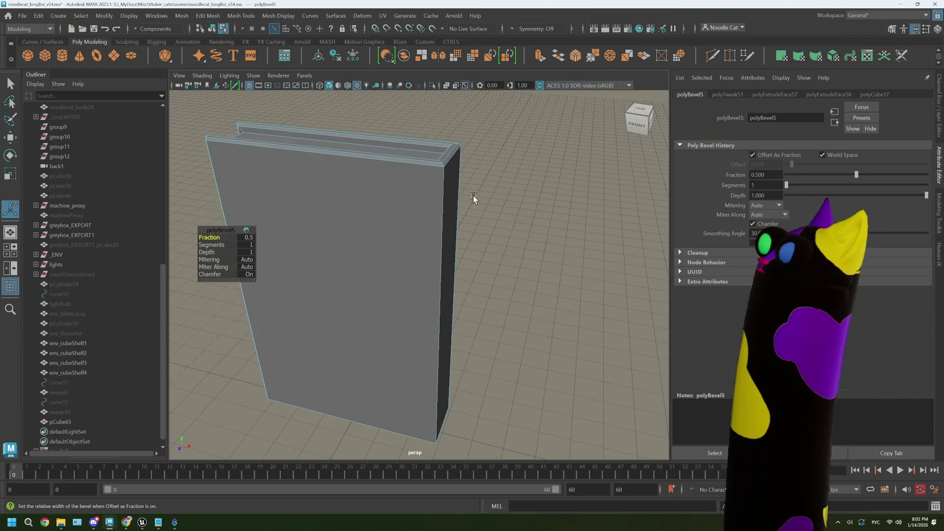
mouse_move(312, 256)
left_mouse_down("alt")
mouse_move(384, 251)
mouse_move(218, 253)
left_mouse_up("alt")
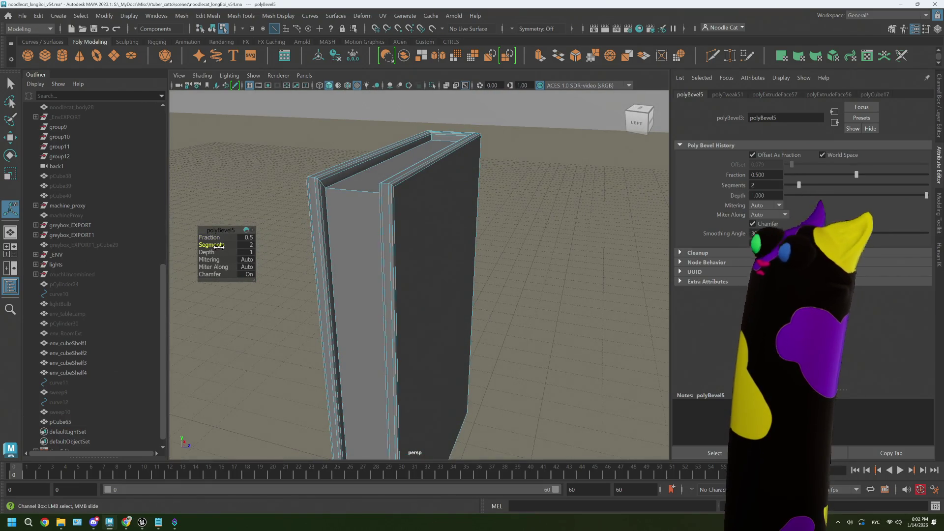
mouse_move(355, 244)
left_mouse_down("alt")
mouse_move(446, 219)
mouse_move(404, 226)
left_mouse_up("alt")
left_click(446, 218)
left_click(410, 225)
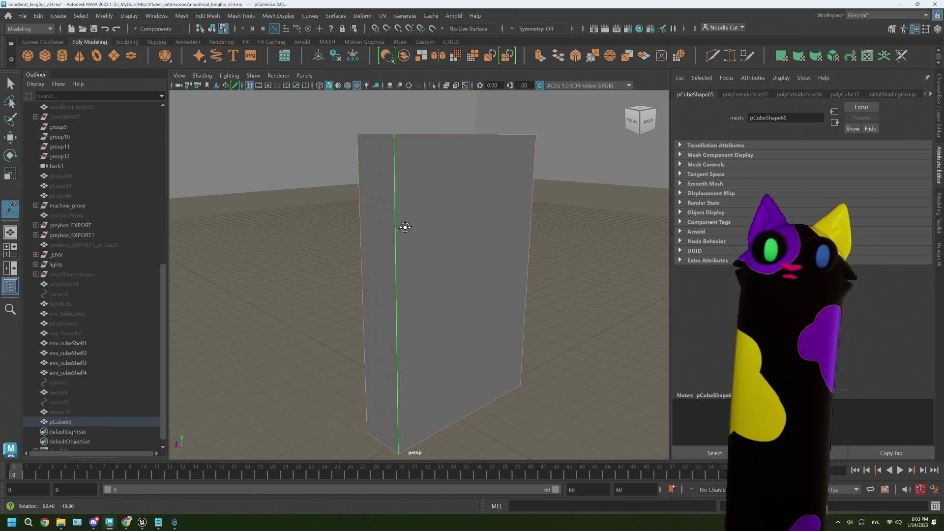
left_click_drag(405, 226, 532, 232, "alt")
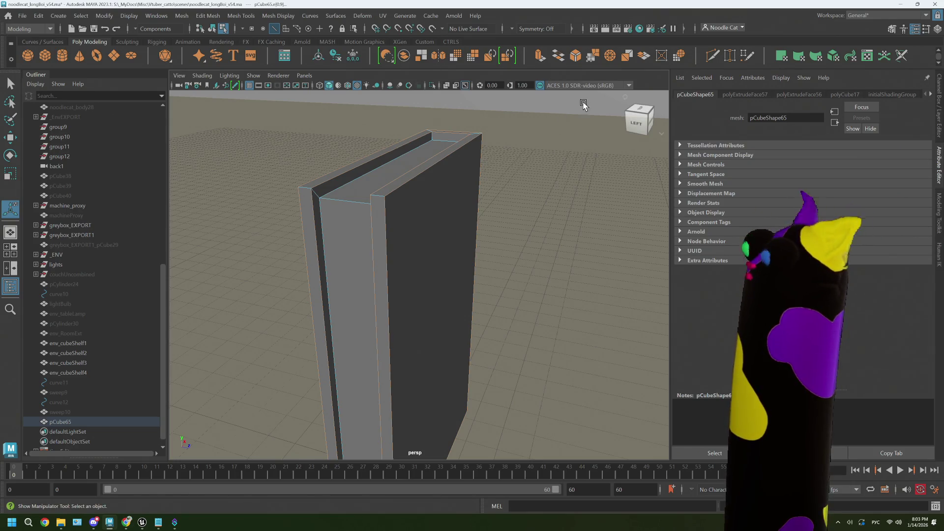
Step: Bevel the selected cover edge with two segments, checking the book-size reference images
left_click(576, 57)
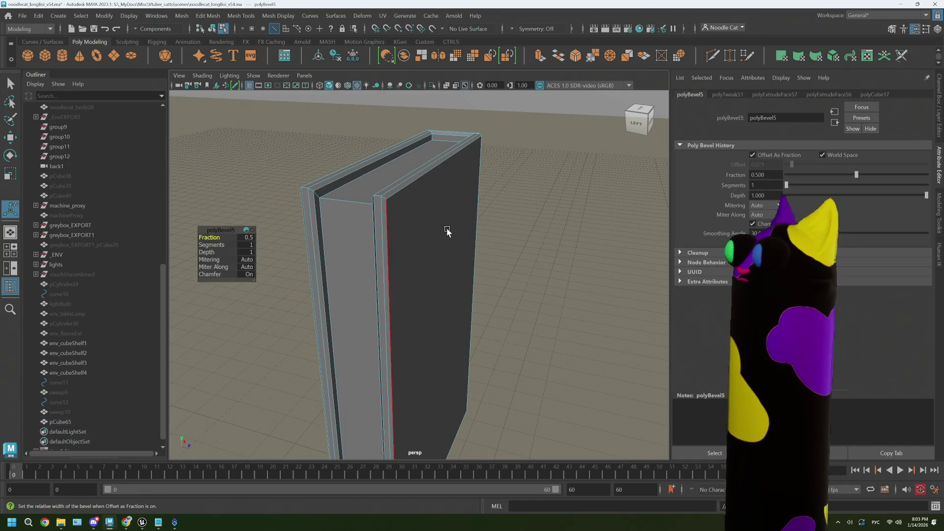
left_click_drag(486, 199, 404, 230, "alt")
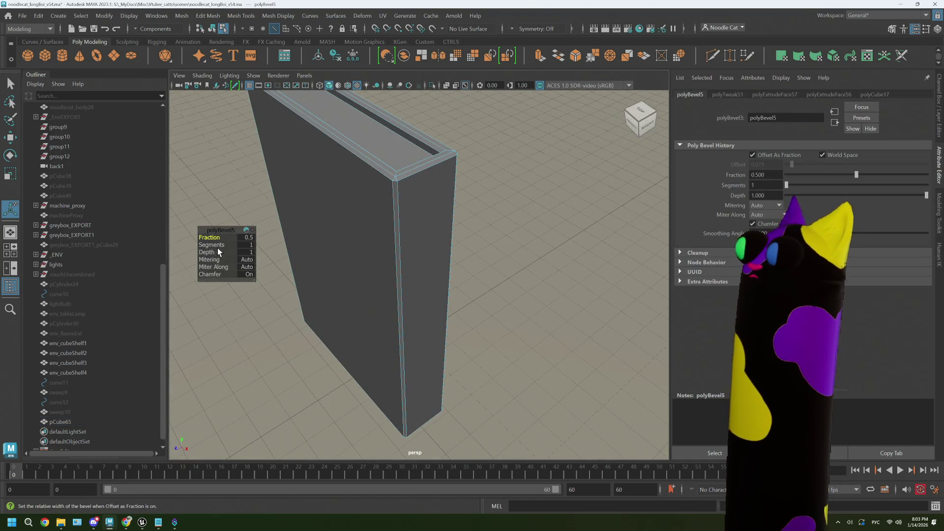
middle_click_drag(214, 244, 219, 244)
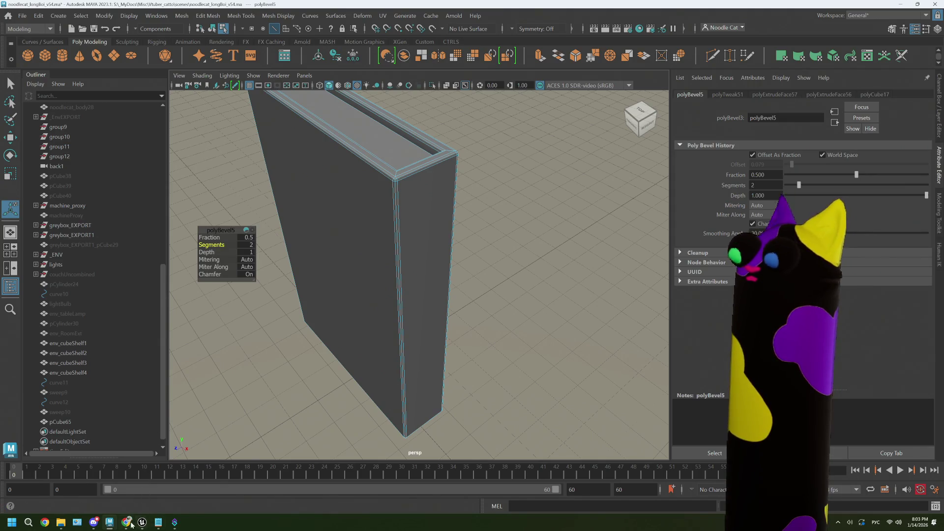
left_click(129, 522)
left_click(401, 21)
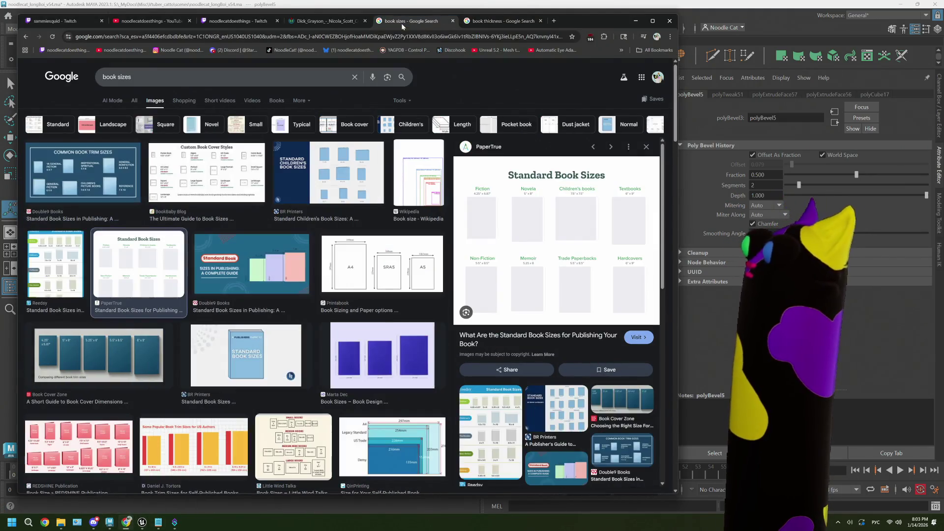
left_click(636, 22)
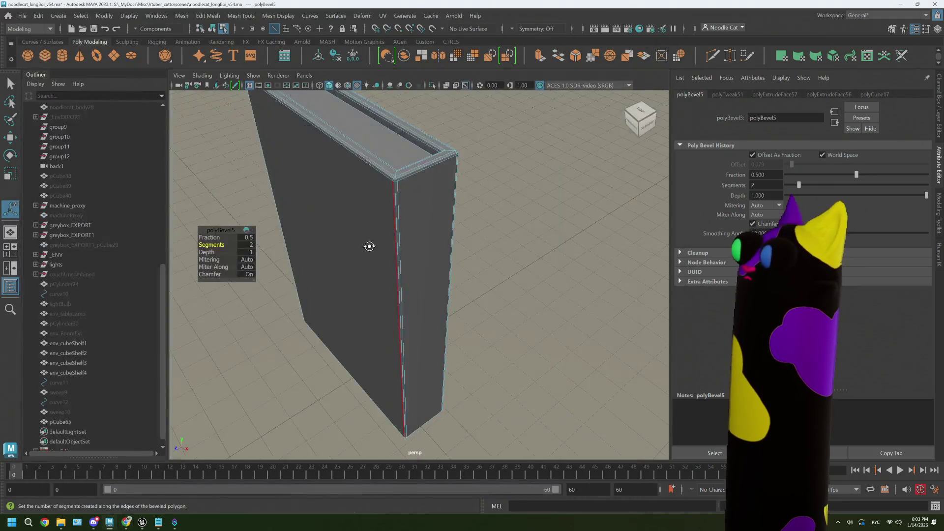
Step: Widen the bevel to full fraction, finish it and look over the rounded book
middle_click_drag(332, 221, 391, 257, "alt")
left_click_drag(391, 257, 318, 262, "alt")
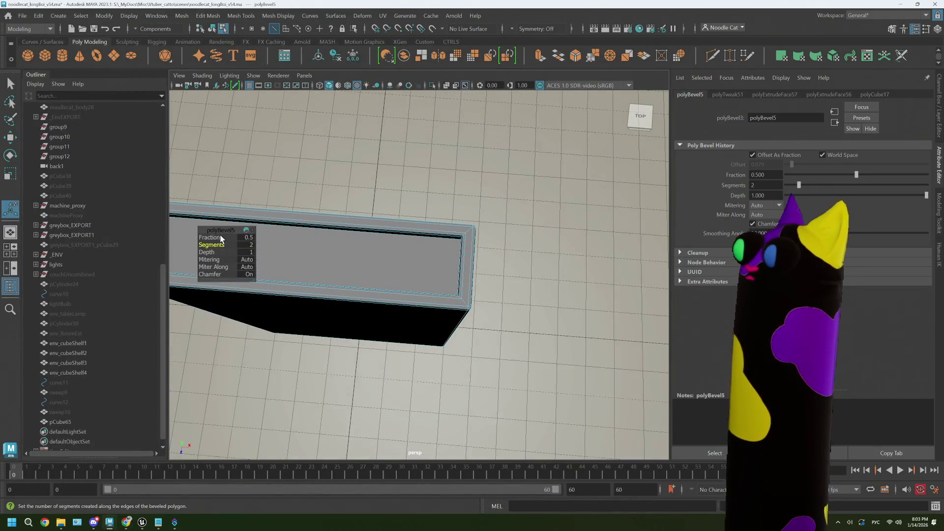
middle_click_drag(213, 238, 217, 238)
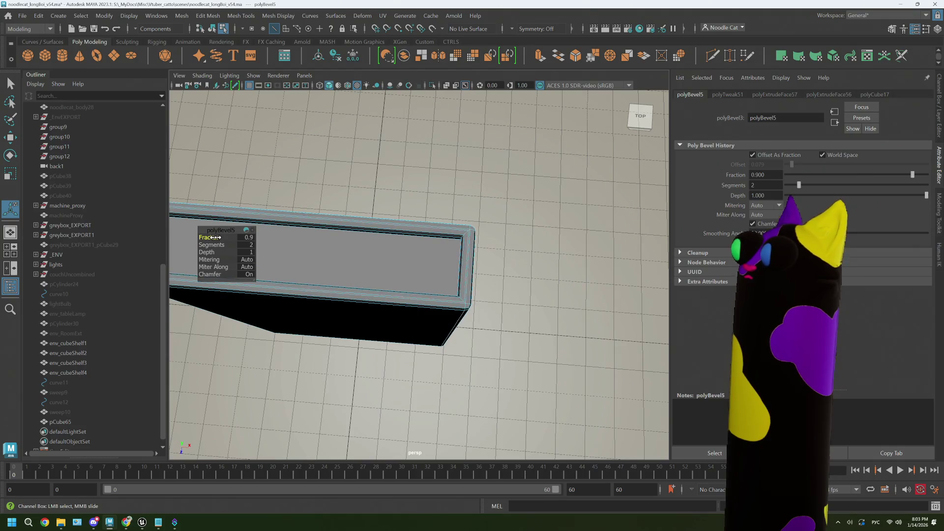
mouse_move(374, 278)
left_mouse_down("alt")
mouse_move(431, 270)
mouse_move(454, 288)
mouse_move(449, 267)
left_mouse_up("alt")
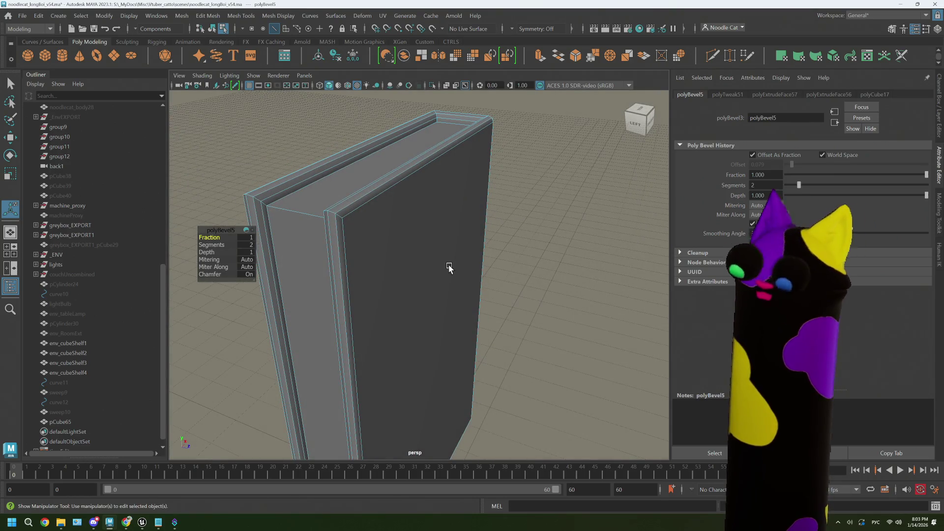
left_click_drag(449, 267, 330, 232, "alt")
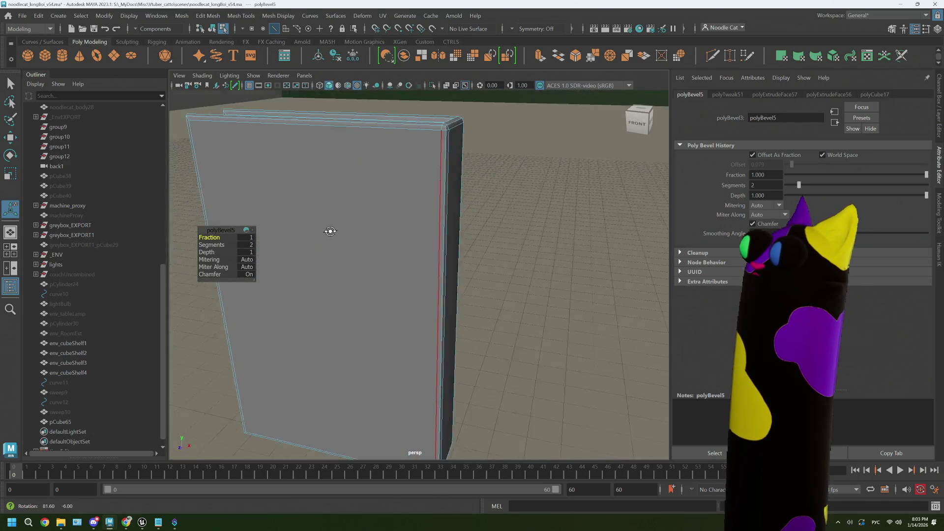
left_click(517, 214)
mouse_move(496, 240)
left_mouse_down("alt")
mouse_move(483, 277)
mouse_move(417, 272)
mouse_move(422, 292)
mouse_move(405, 273)
mouse_move(468, 279)
mouse_move(457, 280)
left_mouse_up("alt")
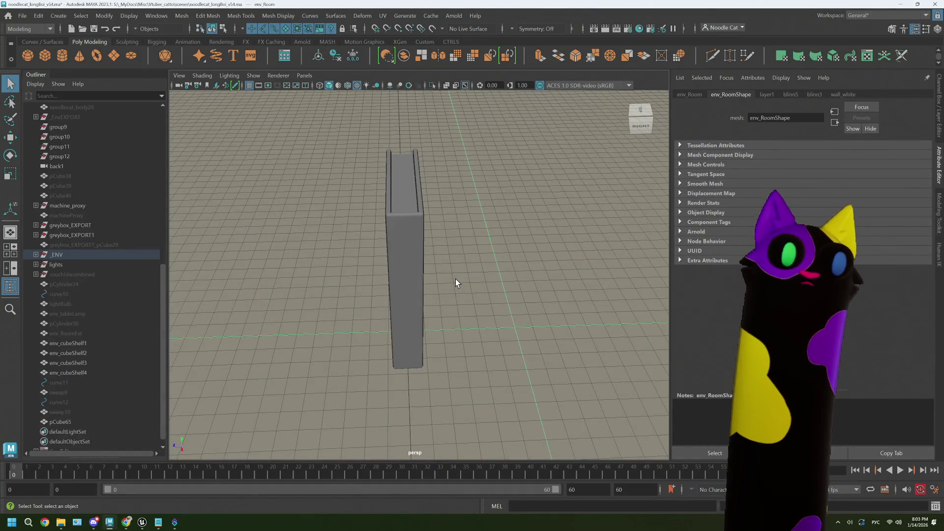
Step: Start a Multi-Cut across the cover near the spine, then cancel it
mouse_move(455, 278)
left_mouse_down("alt")
mouse_move(398, 255)
mouse_move(414, 227)
mouse_move(443, 296)
mouse_move(428, 318)
mouse_move(453, 384)
mouse_move(451, 347)
left_mouse_up("alt")
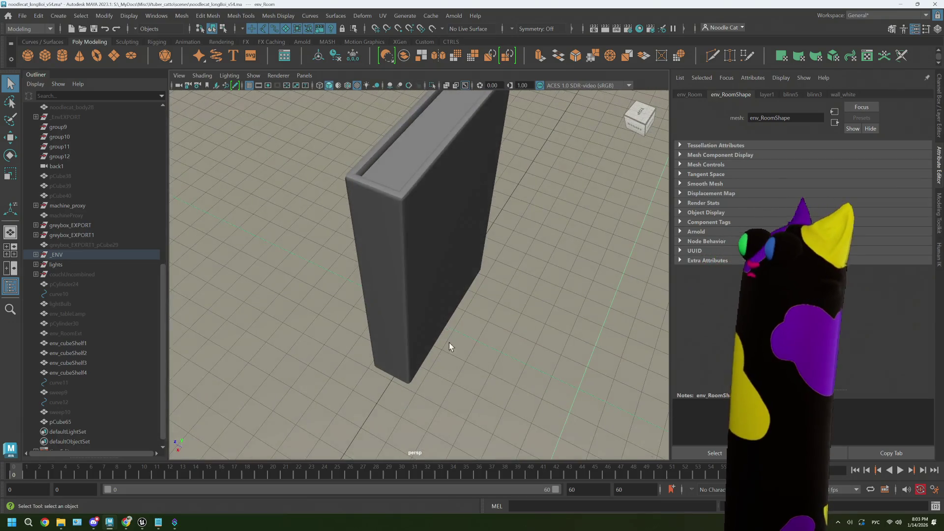
left_click(714, 59)
left_click(400, 217)
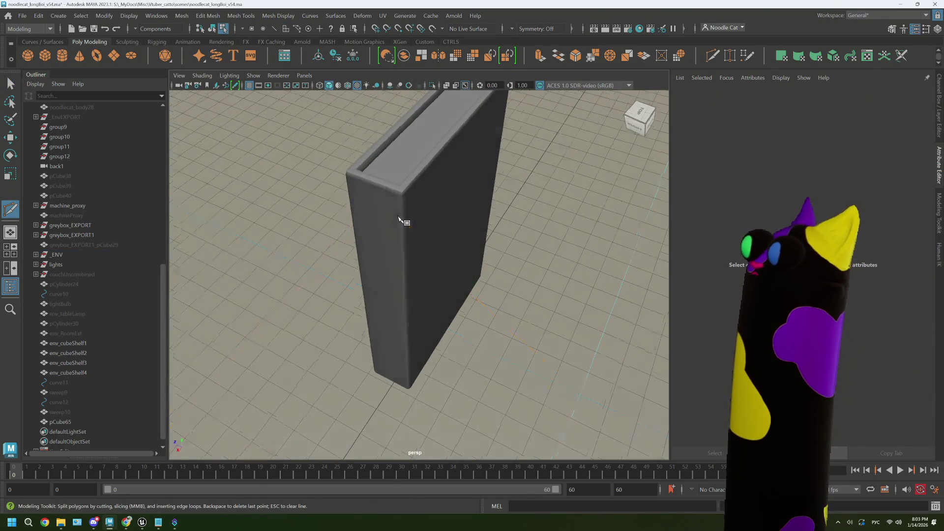
mouse_move(413, 221)
left_mouse_down("alt")
mouse_move(402, 208)
mouse_move(443, 203)
left_mouse_up("alt")
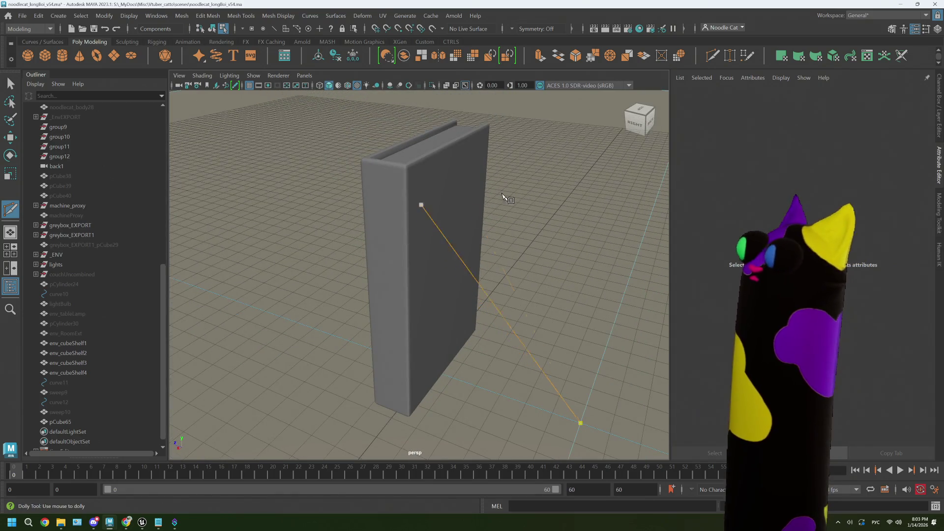
right_click_drag(558, 175, 594, 151)
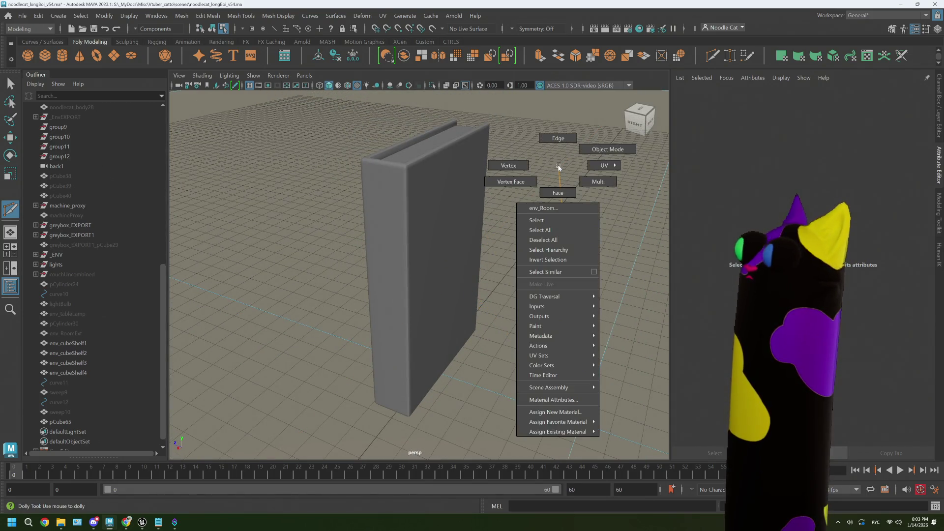
left_click(581, 423)
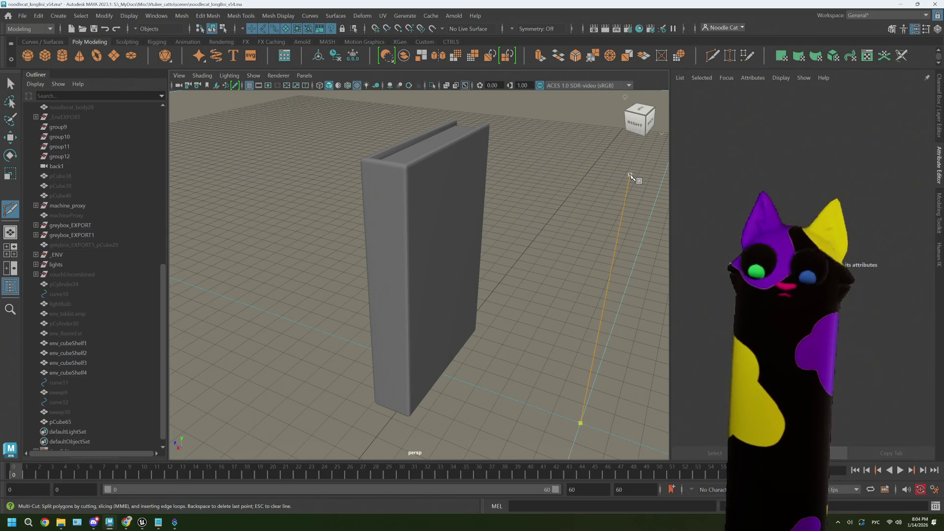
key("q")
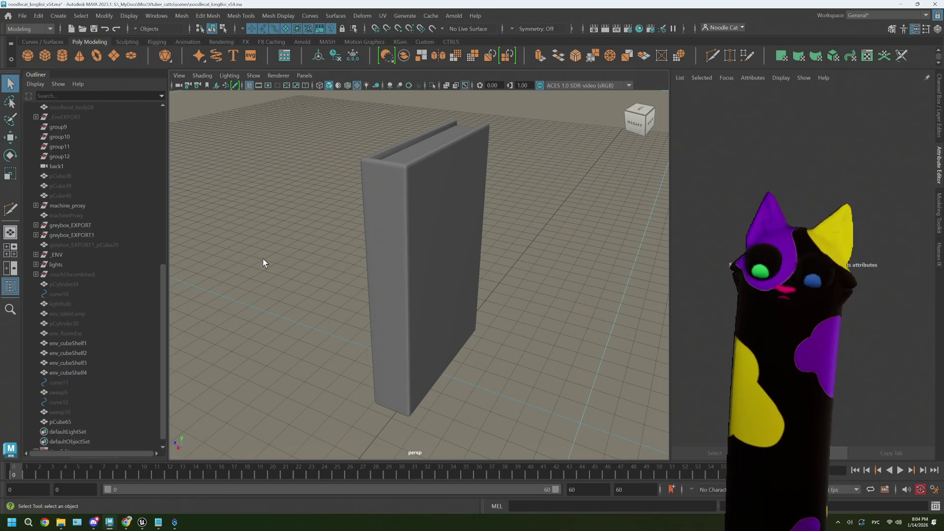
Step: Insert an edge loop on the cover near the spine and switch to the four-view layout
left_click(459, 284)
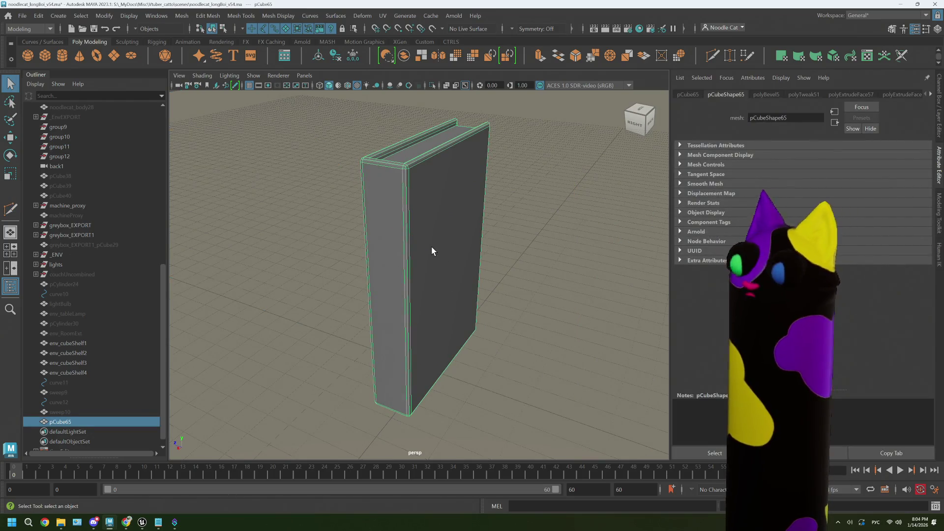
left_click(554, 250)
key("ctrl+shift+x")
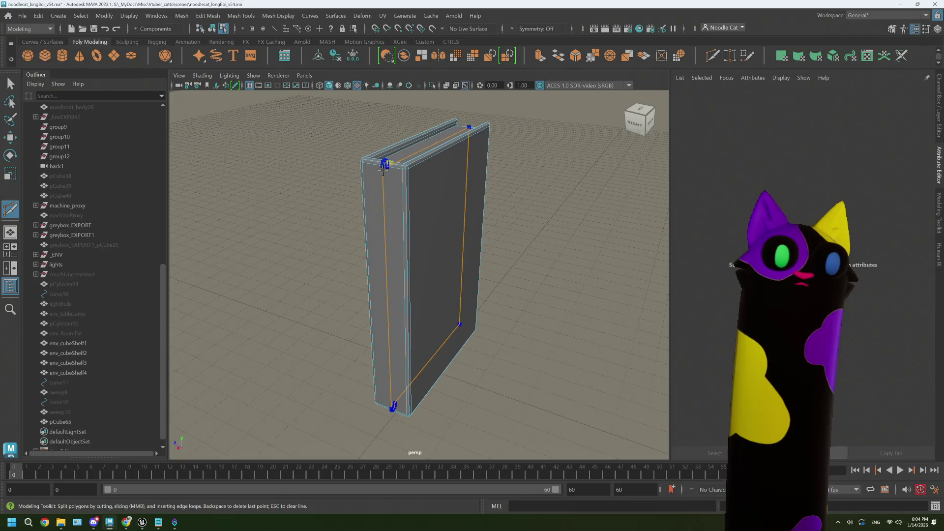
left_click(385, 166, "ctrl")
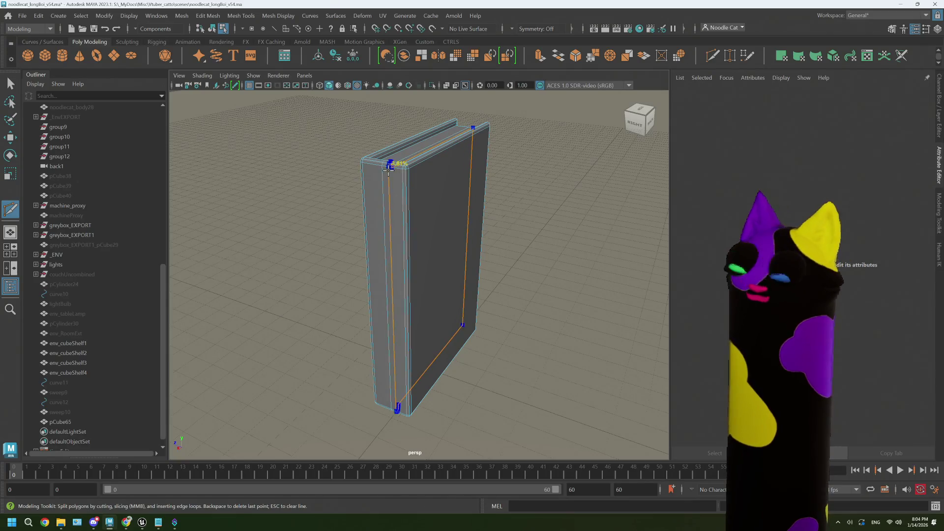
key("q")
left_click_drag(397, 197, 391, 219, "alt")
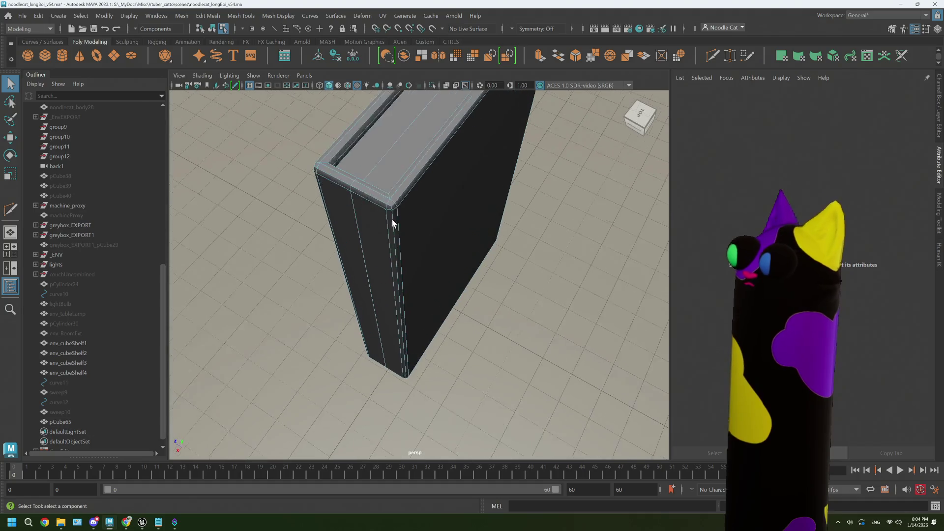
right_click_drag(356, 205, 322, 207)
key("space")
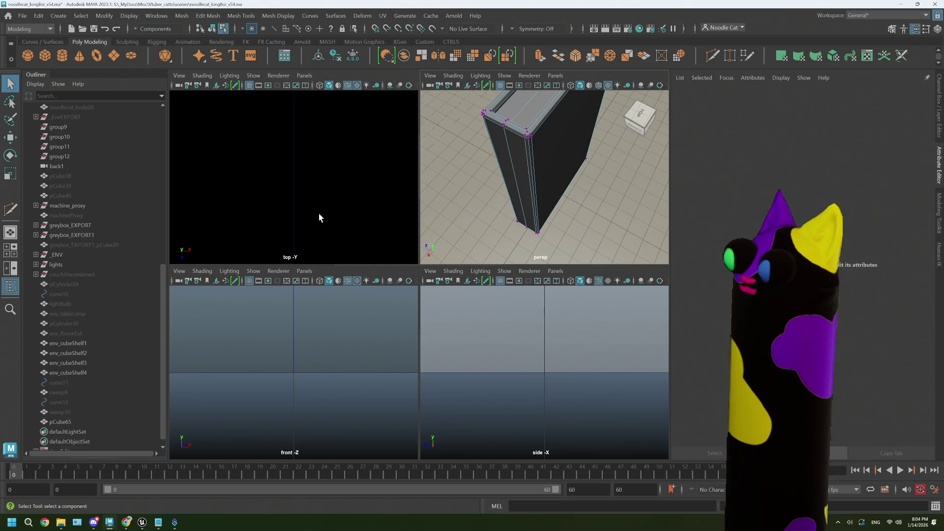
Step: Frame the scene in the top view and make the black room mesh see-through
key("space")
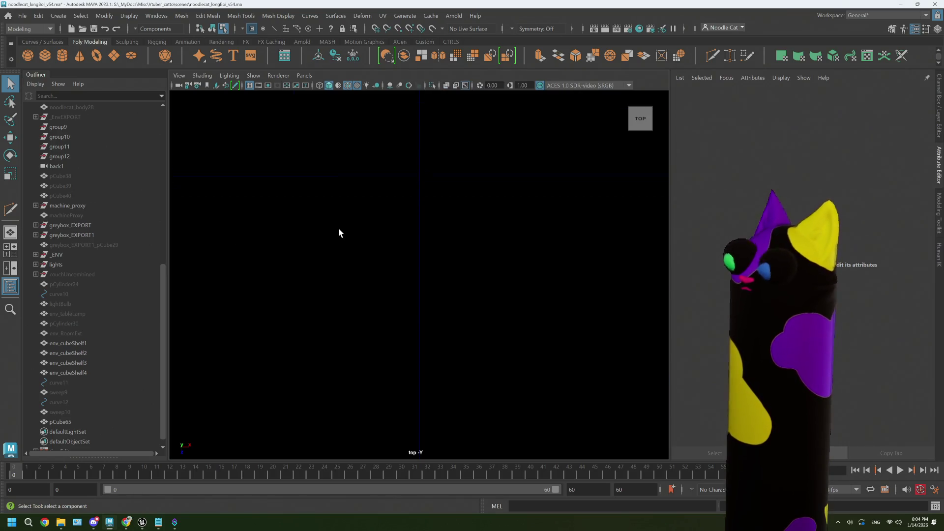
key("a")
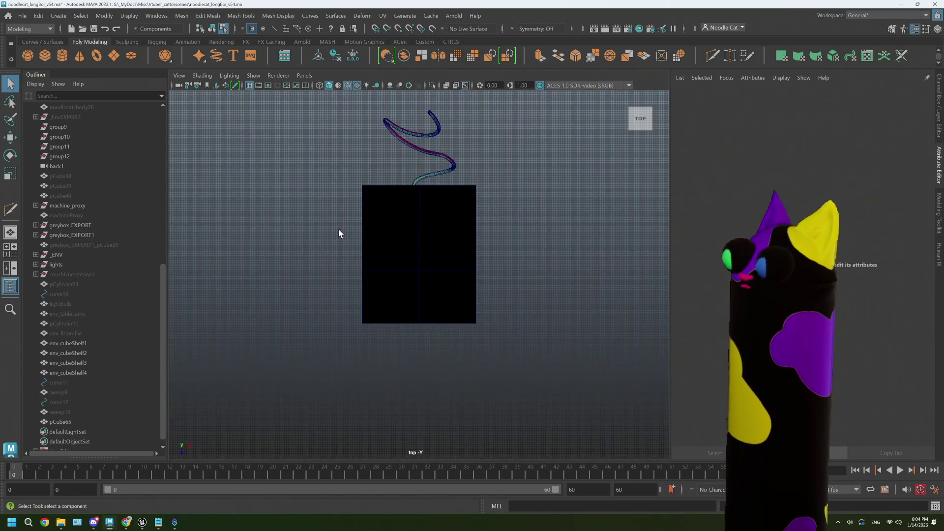
key("space")
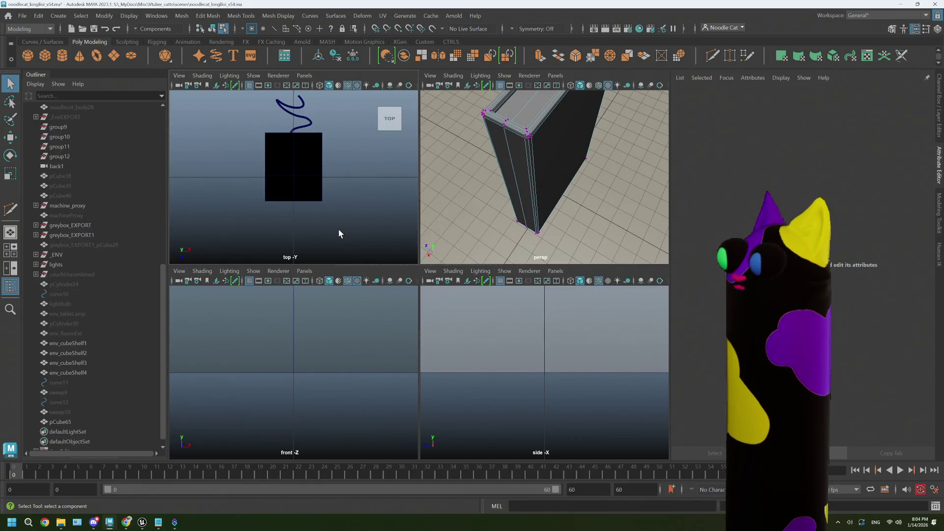
key("space")
scroll(389, 245, "up", 3)
scroll(389, 244, "down", 1)
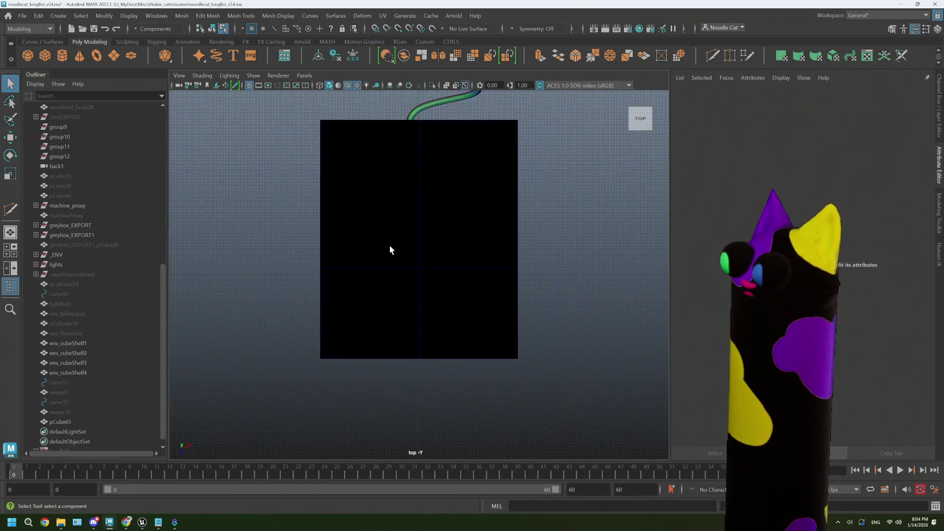
left_click(351, 219)
right_click(352, 220)
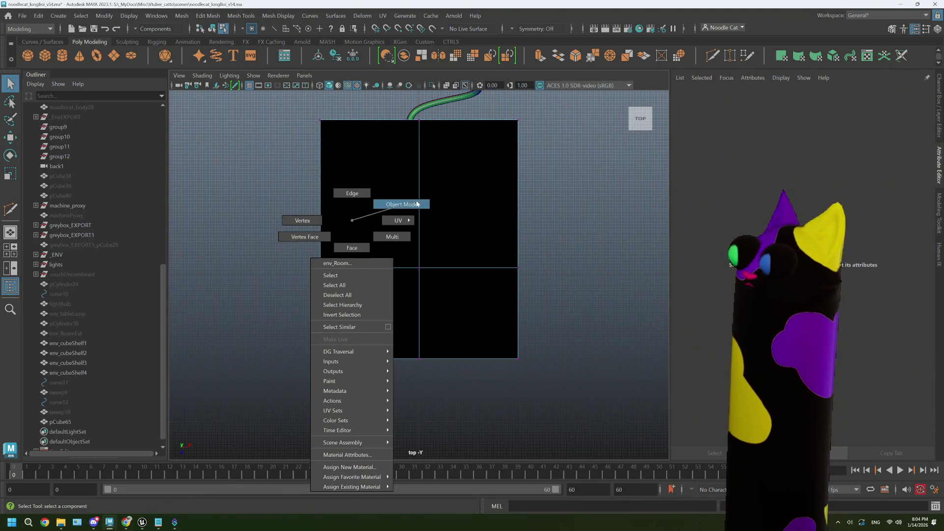
right_click_drag(352, 218, 402, 204)
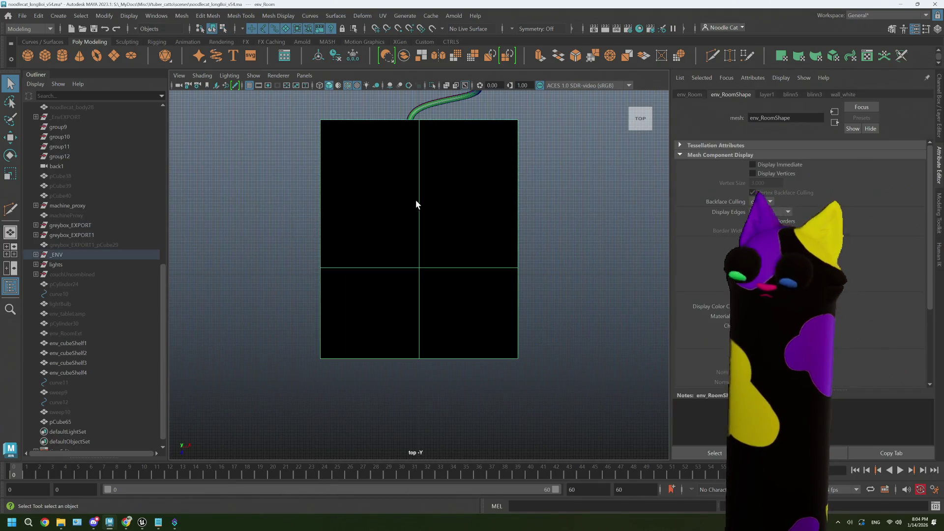
key("h")
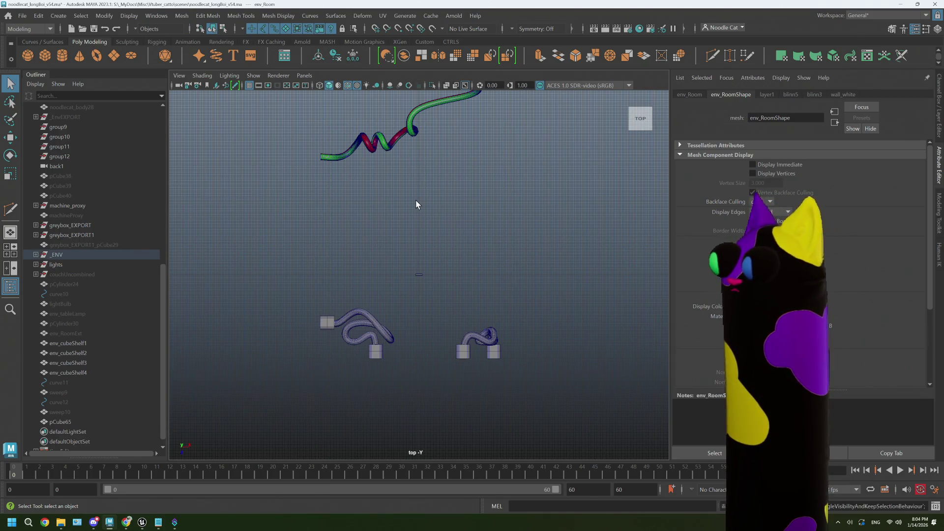
key("ctrl+z")
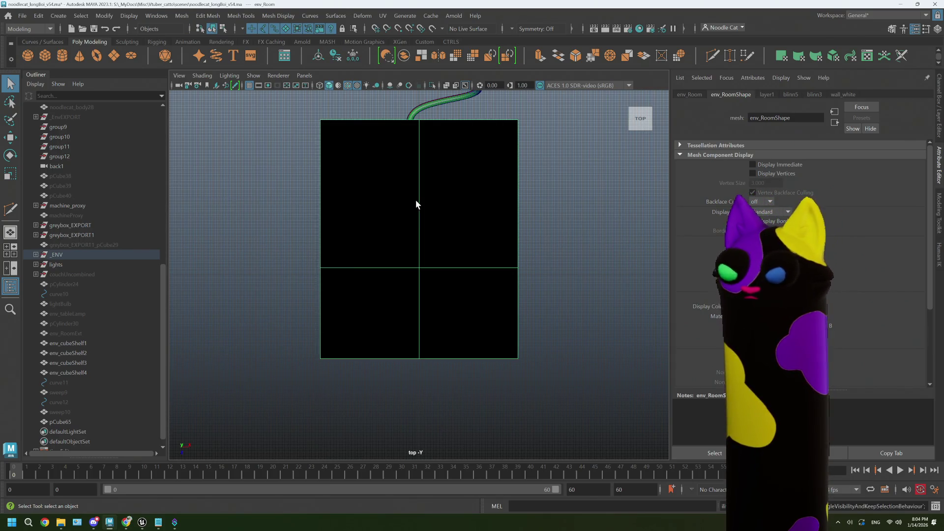
left_click(445, 87)
scroll(395, 244, "up", 6)
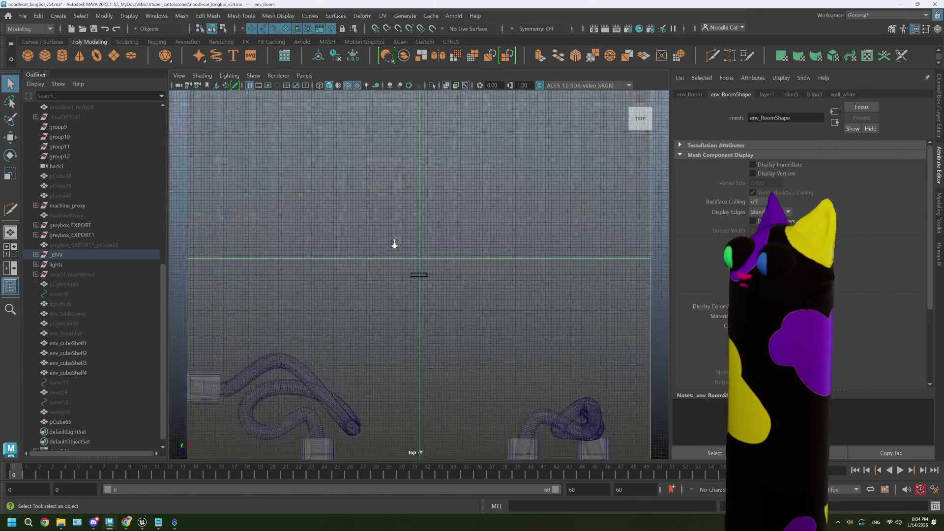
scroll(394, 247, "up", 3)
scroll(395, 246, "up", 2)
scroll(395, 247, "up", 2)
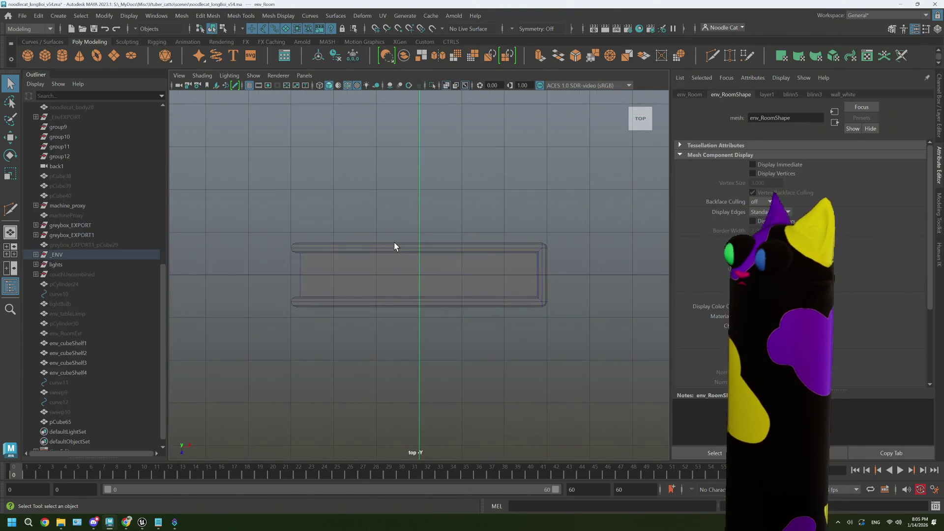
Step: Pan the top view along the book and select the book block
middle_click_drag(519, 260, 353, 252, "alt")
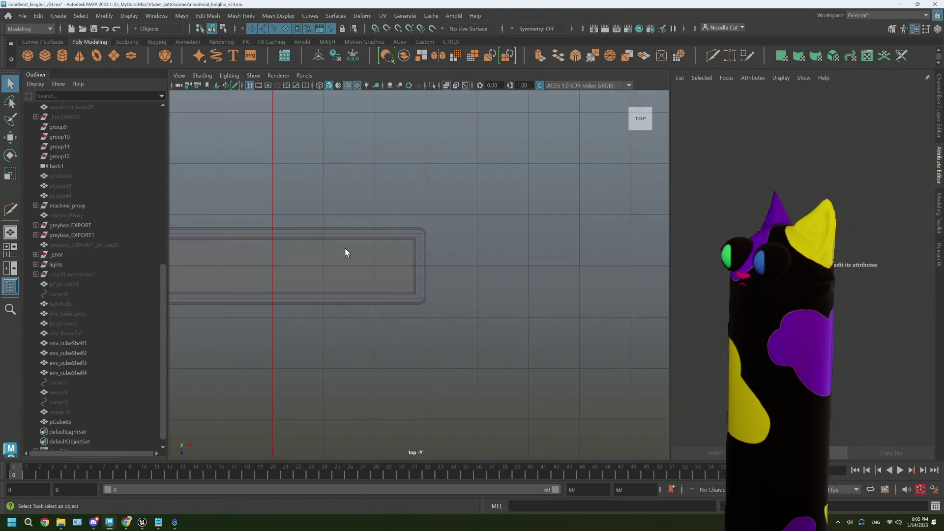
left_click_drag(272, 90, 346, 249)
right_click_drag(345, 249, 421, 222)
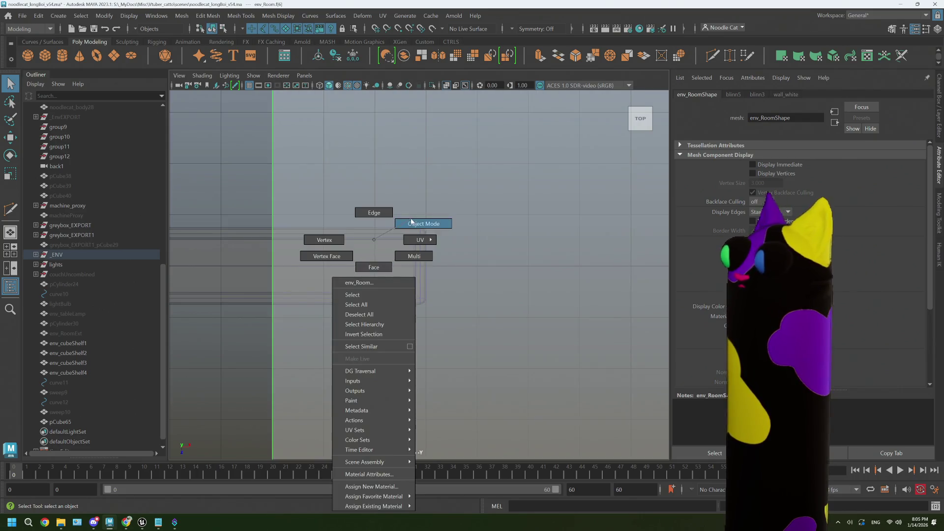
left_click(385, 258)
right_click_drag(391, 266, 429, 228)
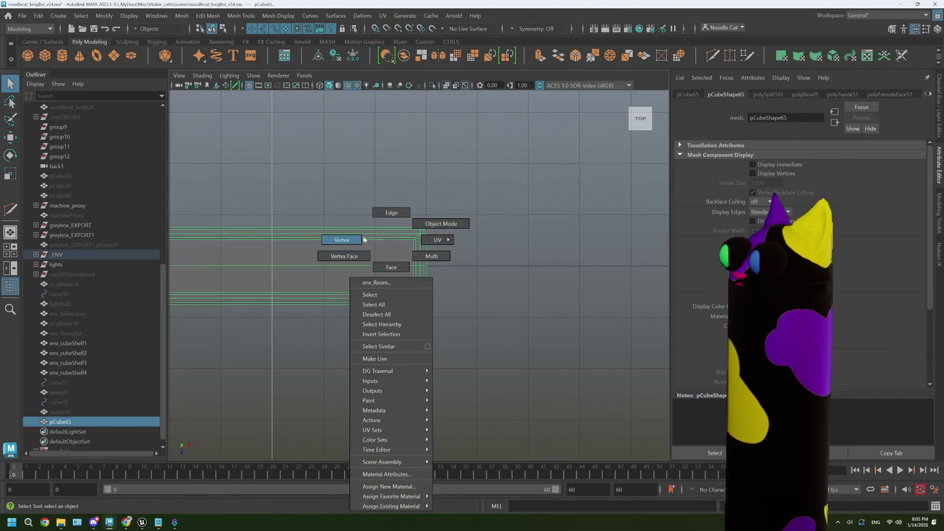
left_click(386, 266)
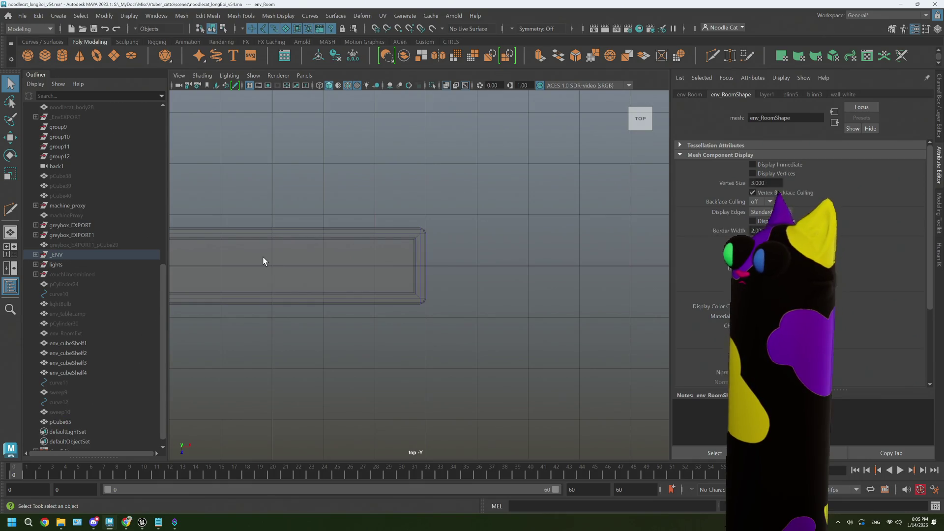
left_click(365, 242)
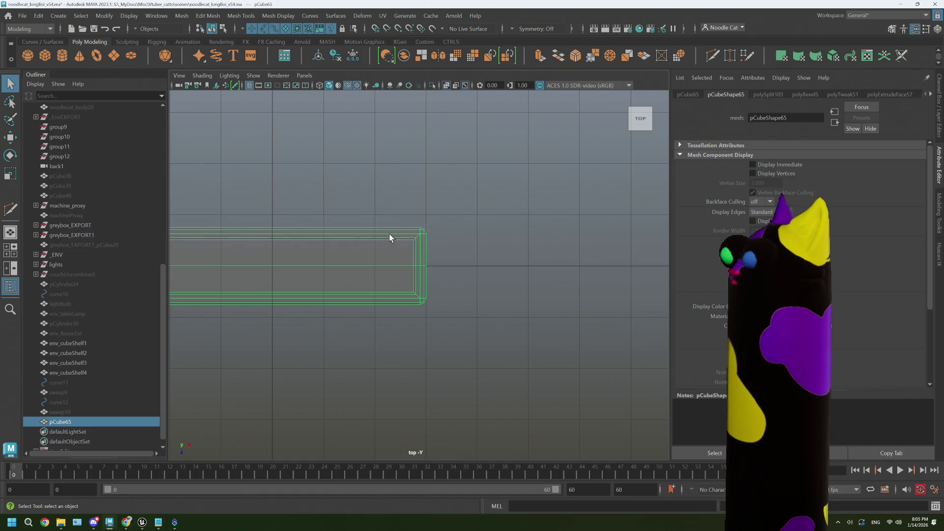
scroll(355, 233, "down", 5)
scroll(354, 234, "down", 5)
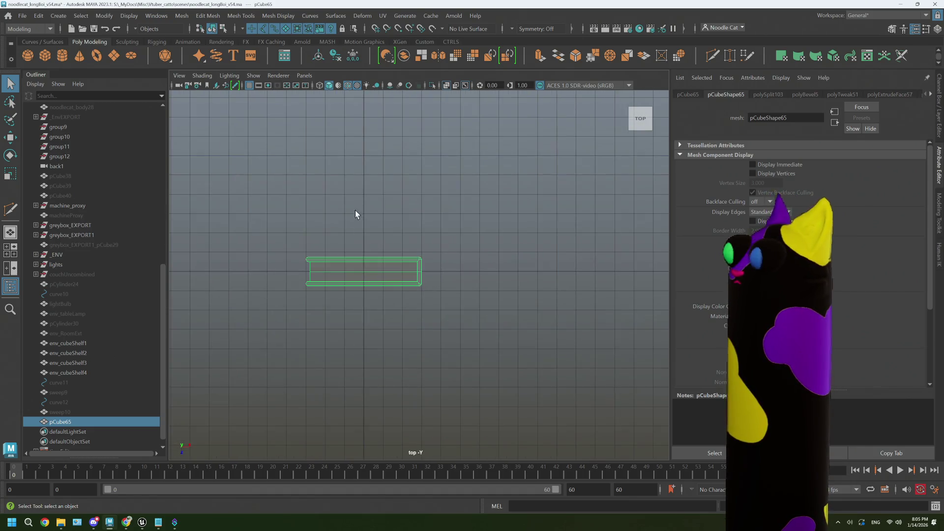
left_click(388, 201)
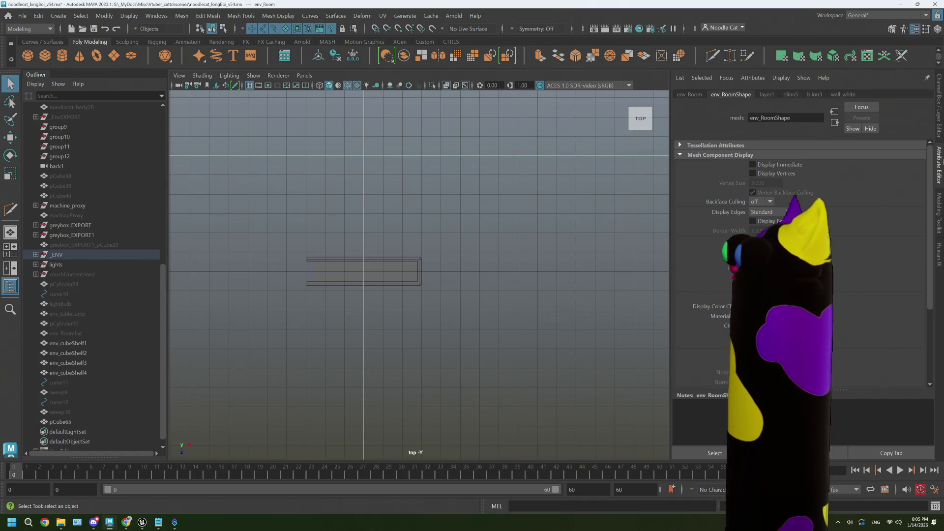
Step: Show the Channel Box, cycle the background to grey and zoom on pCube65's spine end
left_click(940, 133)
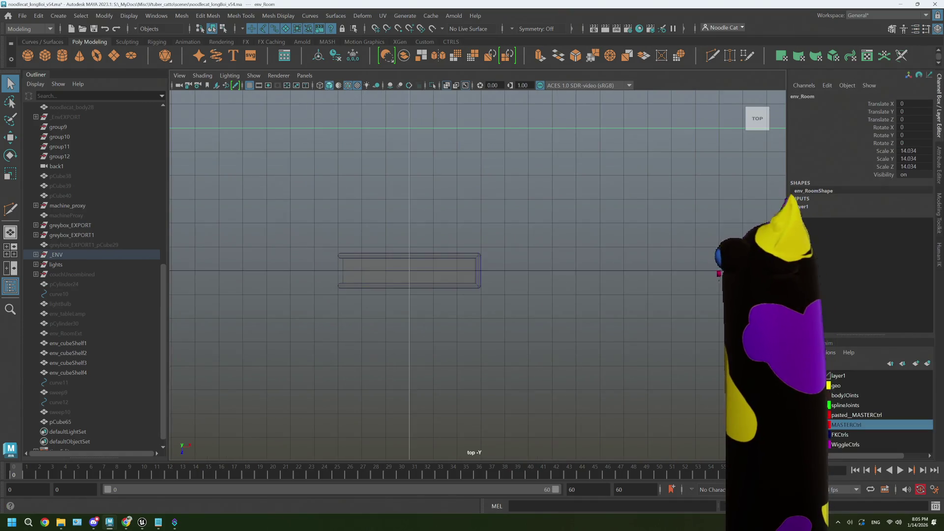
key("alt+b")
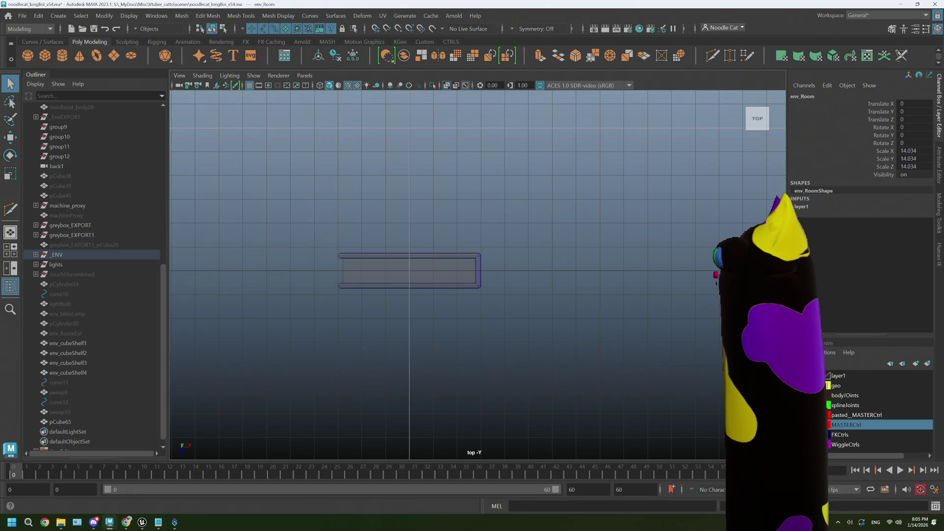
key("alt+b")
left_click(458, 285)
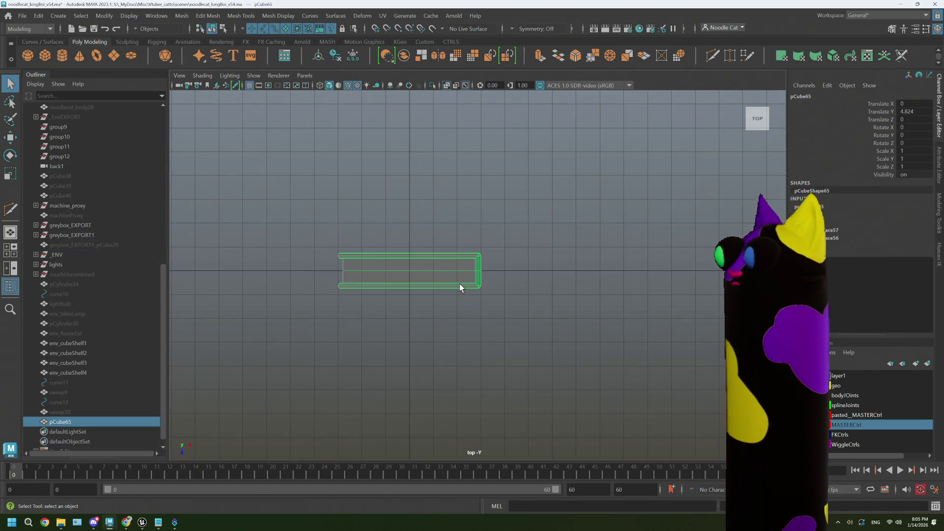
scroll(459, 286, "up", 2)
scroll(459, 286, "up", 2)
scroll(459, 286, "up", 2)
scroll(459, 286, "up", 2)
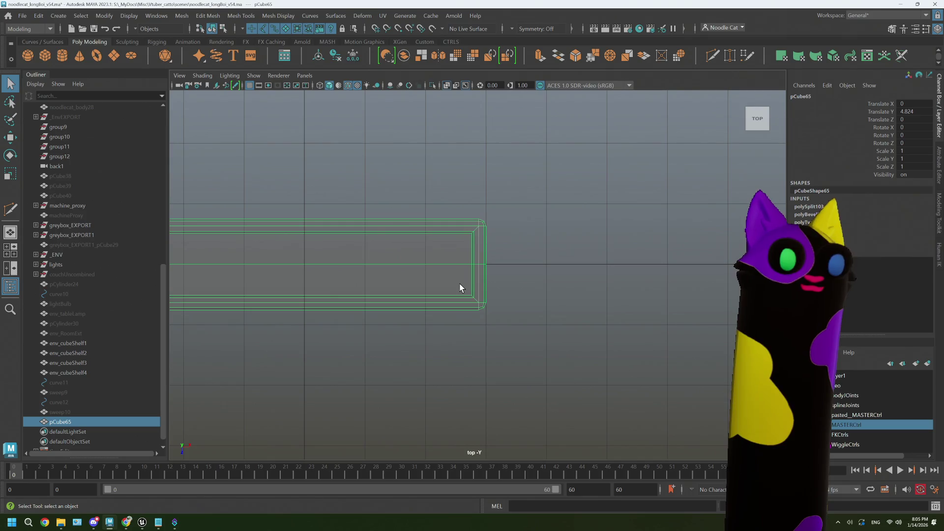
scroll(476, 288, "up", 1)
middle_click_drag(509, 287, 450, 284, "alt")
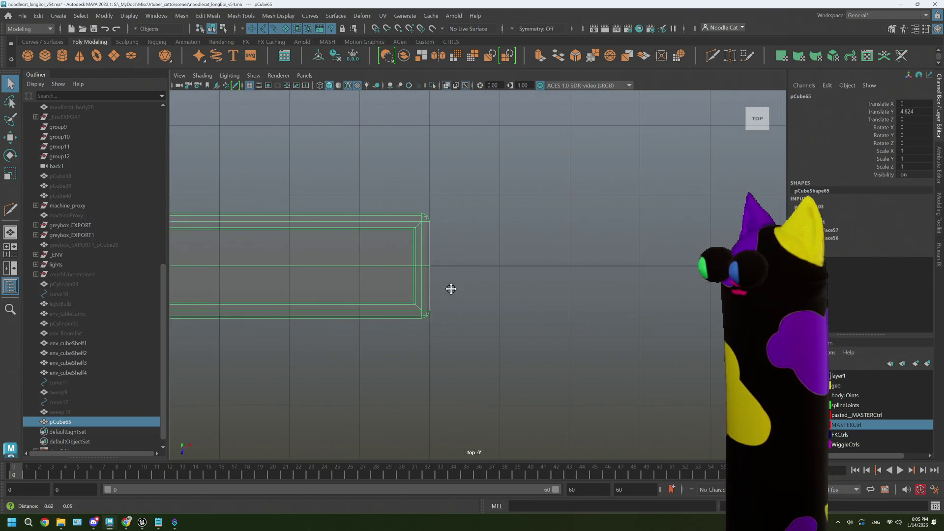
Step: Move the middle spine vertices outward along X so the spine comes to a point
right_click_drag(434, 240, 393, 238)
left_click_drag(402, 255, 435, 280)
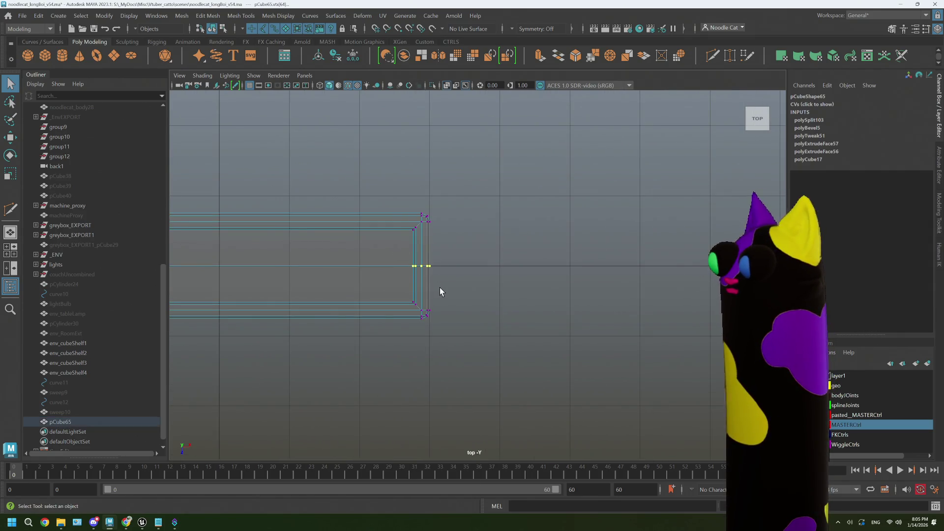
key("w")
left_click_drag(504, 266, 515, 270)
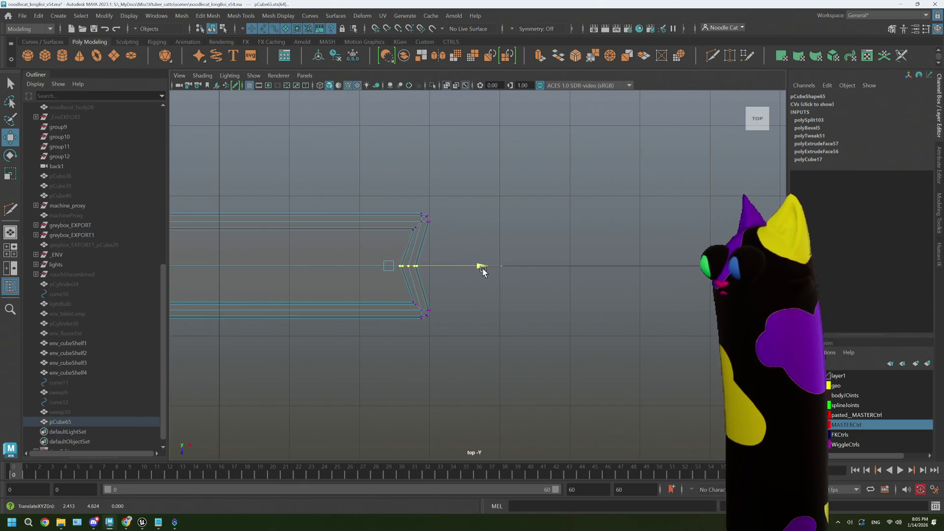
mouse_move(507, 267)
left_mouse_down()
mouse_move(411, 272)
mouse_move(497, 262)
left_mouse_up()
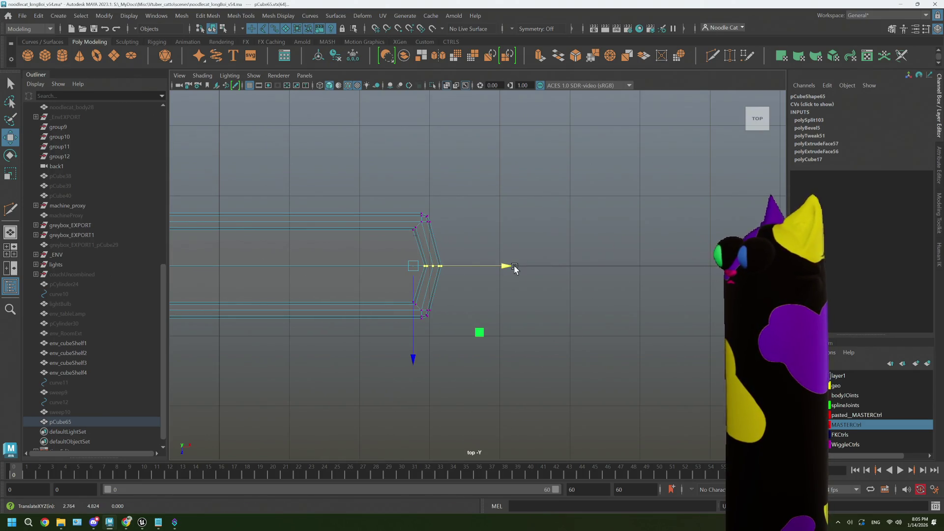
Step: Return to object mode in the perspective view and reselect the book for cutting
key("space")
key("space")
mouse_move(553, 266)
left_mouse_down("alt")
mouse_move(558, 257)
mouse_move(594, 262)
mouse_move(572, 271)
left_mouse_up("alt")
right_click(561, 276)
left_click(606, 223)
scroll(546, 269, "down", 3)
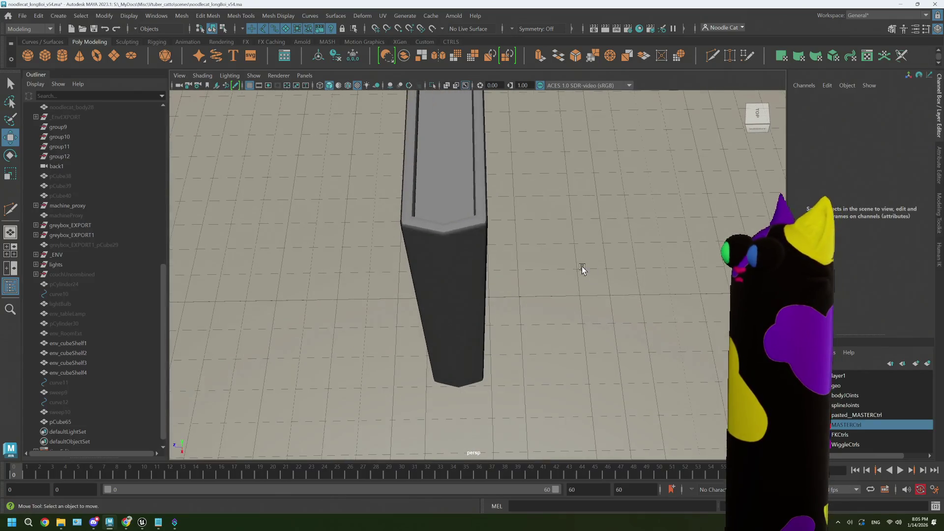
left_click(467, 232)
key("ctrl+shift+x")
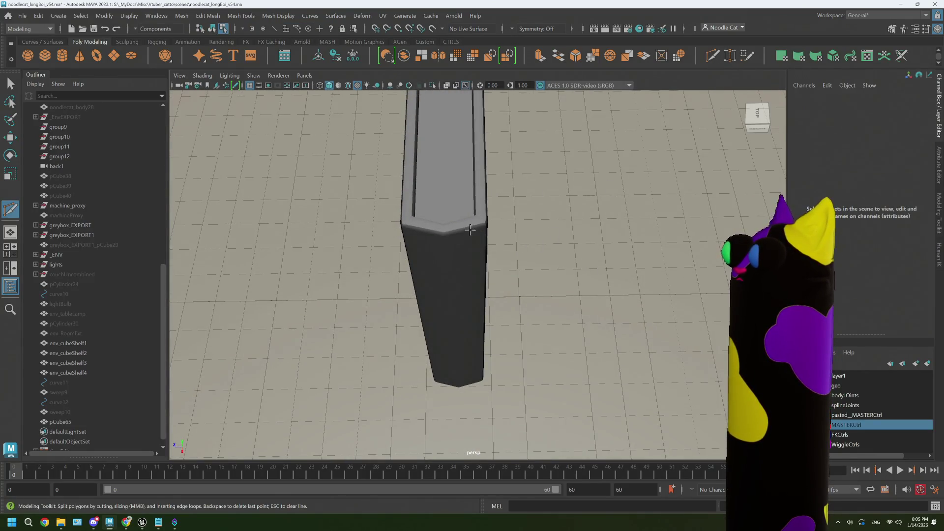
Step: Cut two edge loops down the book's spine with Multi-Cut
left_click(467, 229)
left_click(459, 384)
key("Return")
left_click(429, 228)
left_click(443, 383)
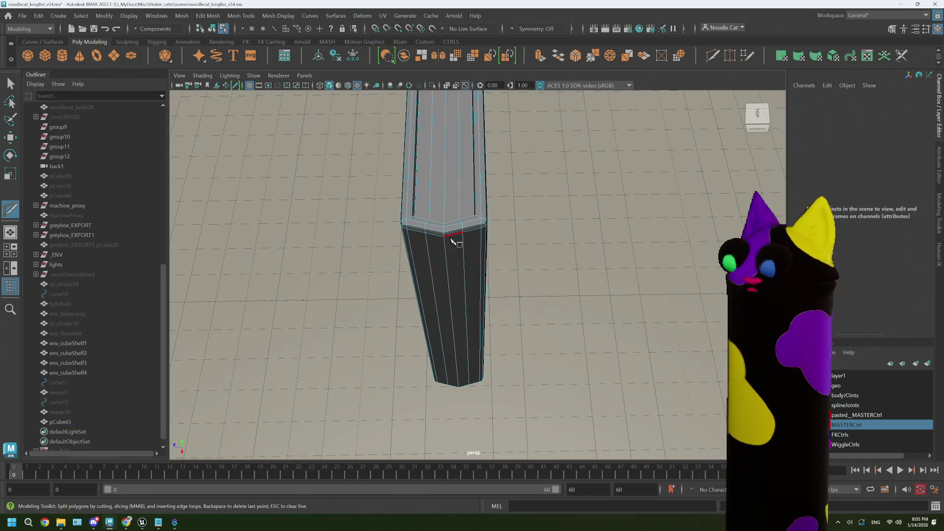
key("Return")
Step: In the top view, move the new spine loop vertices outward to round off the point
key("space")
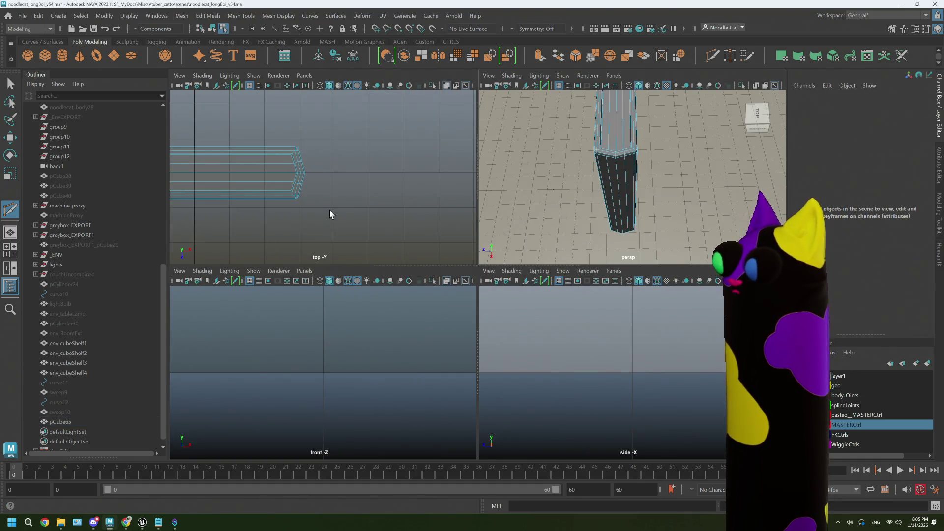
key("space")
middle_click_drag(360, 177, 391, 221, "alt")
scroll(435, 251, "up", 2)
key("q")
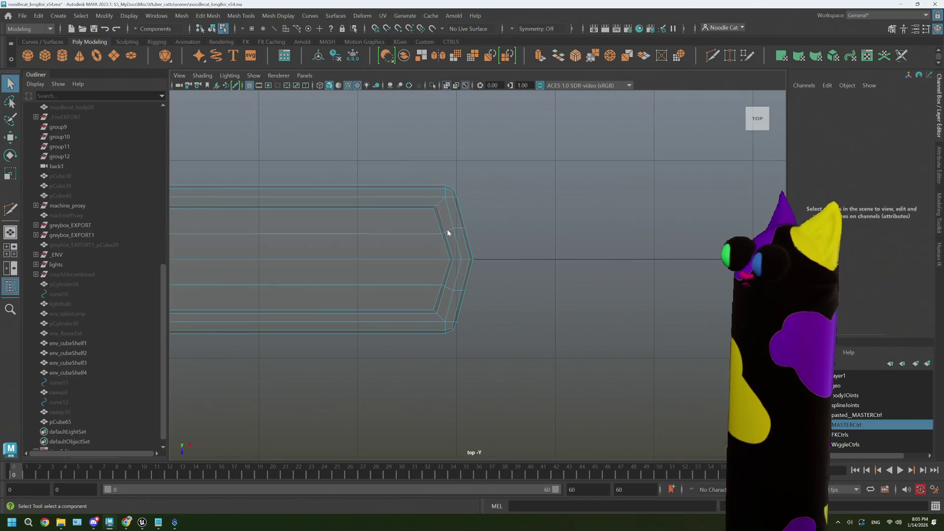
right_click(448, 229)
right_click_drag(447, 229, 400, 233)
left_click_drag(428, 222, 486, 248)
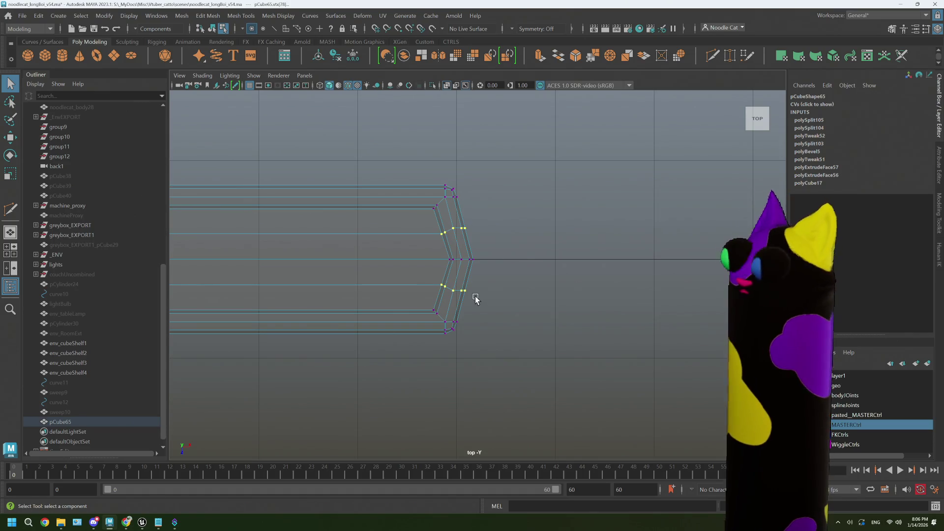
key("w")
left_click_drag(525, 260, 527, 261)
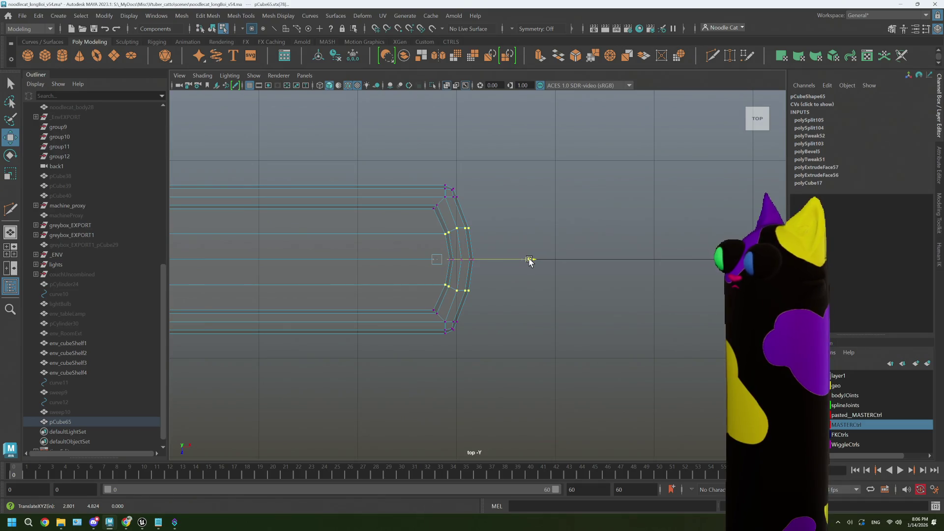
Step: Return to object mode and look over the rounded spine in perspective
right_click_drag(529, 260, 560, 191)
left_click(560, 194)
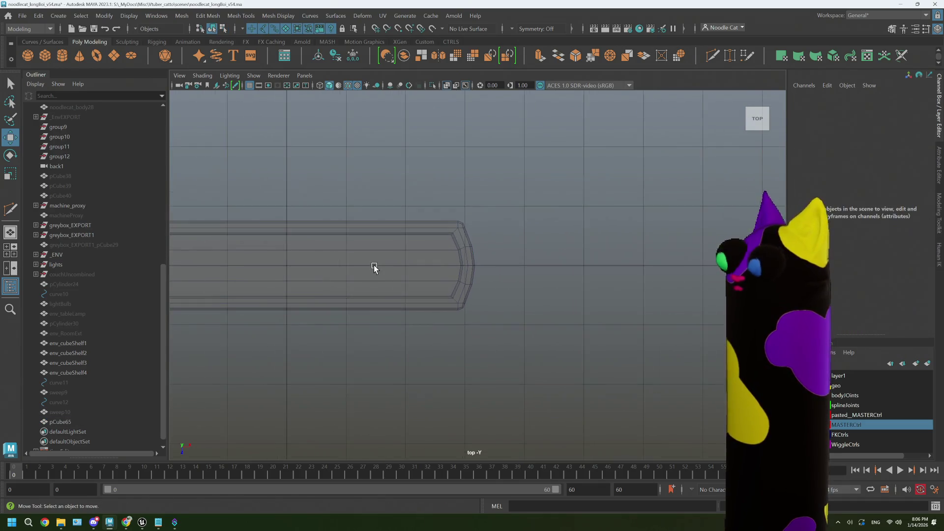
key("space")
key("space")
mouse_move(570, 220)
left_mouse_down("alt")
mouse_move(507, 263)
mouse_move(438, 253)
mouse_move(523, 266)
left_mouse_up("alt")
Step: Cut a vertical and a horizontal edge loop across pCube65's cover with Multi-Cut
left_click(457, 258)
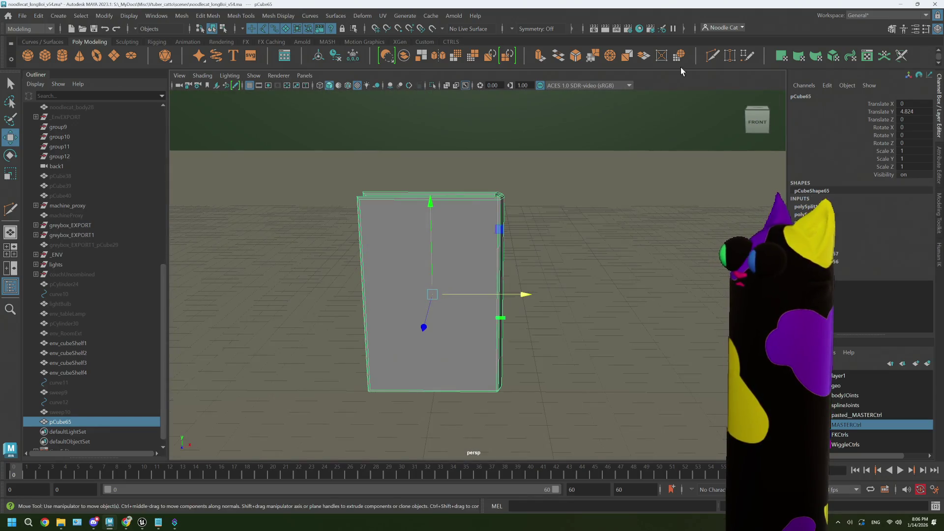
mouse_move(494, 183)
left_mouse_down("alt")
mouse_move(449, 221)
mouse_move(413, 237)
mouse_move(389, 230)
left_mouse_up("alt")
key("ctrl+shift+x")
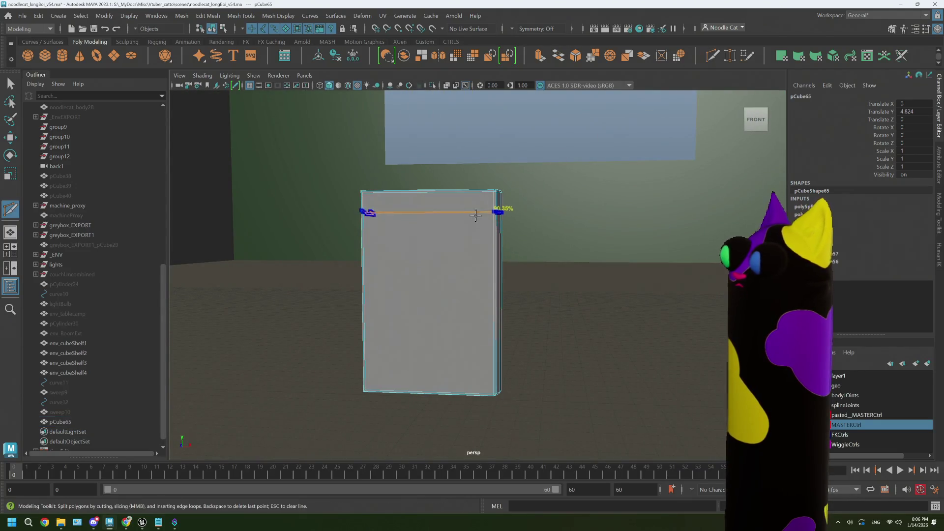
left_click(441, 193, "ctrl")
left_click(439, 236, "ctrl")
Step: Return to plain selection and pick an edge on the book's thin side while inspecting it
mouse_move(574, 242)
left_mouse_down("alt")
mouse_move(479, 266)
mouse_move(458, 259)
mouse_move(487, 273)
mouse_move(503, 267)
left_mouse_up("alt")
key("q")
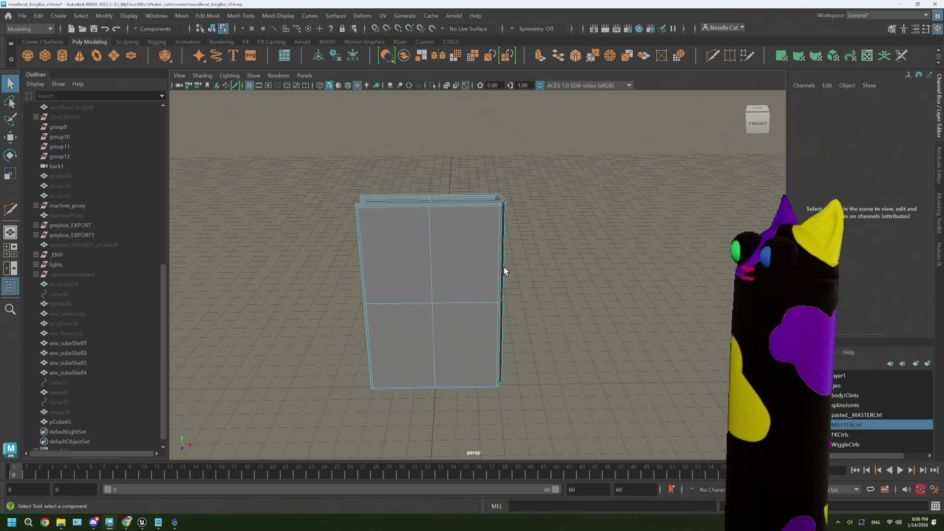
left_click(503, 267)
mouse_move(482, 291)
left_mouse_down("alt")
mouse_move(428, 307)
mouse_move(516, 278)
left_mouse_up("alt")
scroll(518, 277, "up", 2)
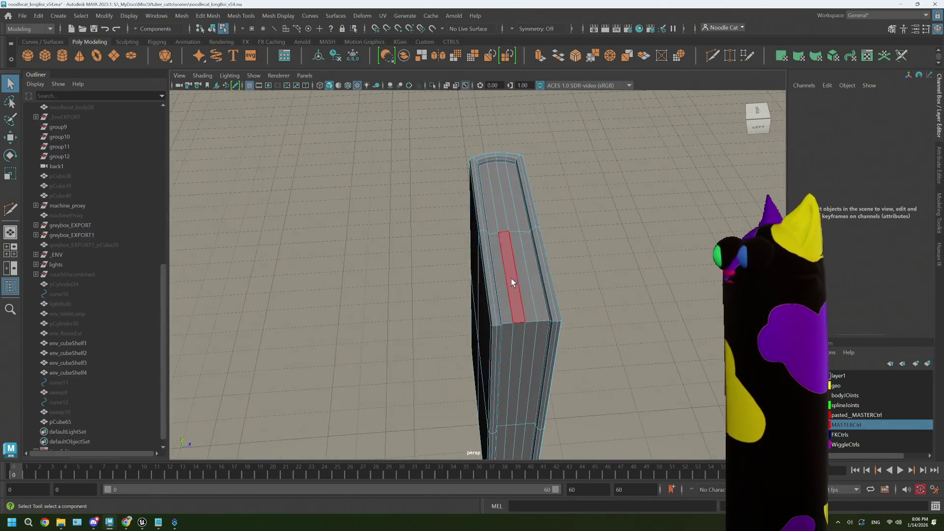
Step: Switch to face mode and Shift-select the upper page face columns along the book's side
left_click(522, 222)
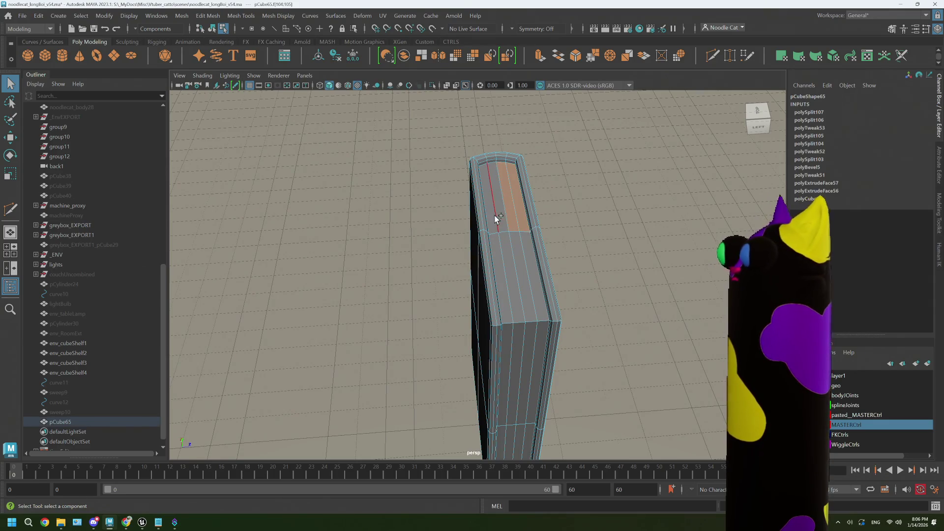
right_click(507, 272)
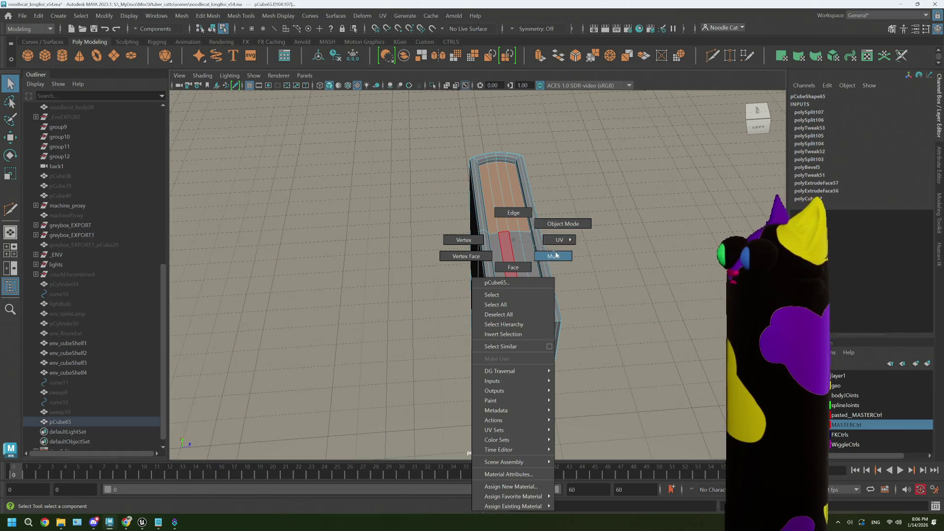
right_click_drag(555, 255, 512, 267)
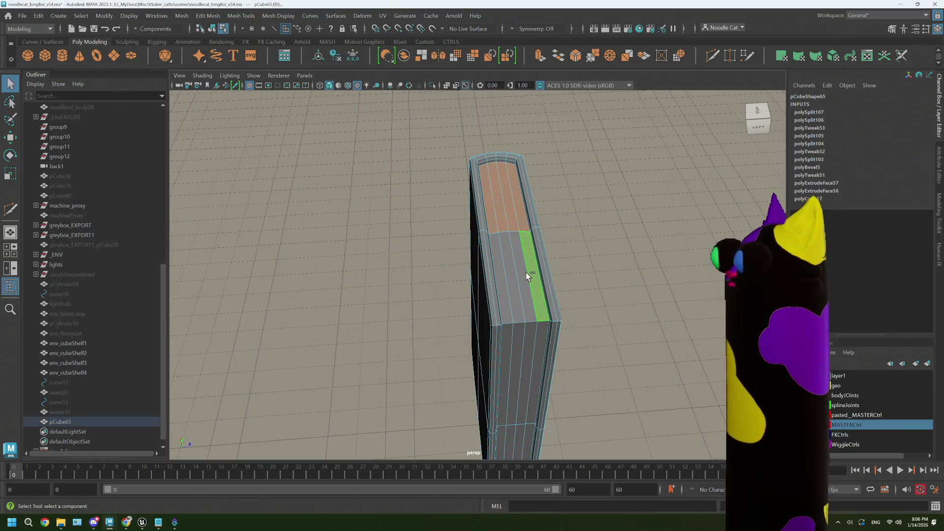
mouse_move(526, 275)
left_mouse_down("shift")
mouse_move(510, 276)
mouse_move(521, 328)
left_mouse_up("shift")
left_click(499, 275)
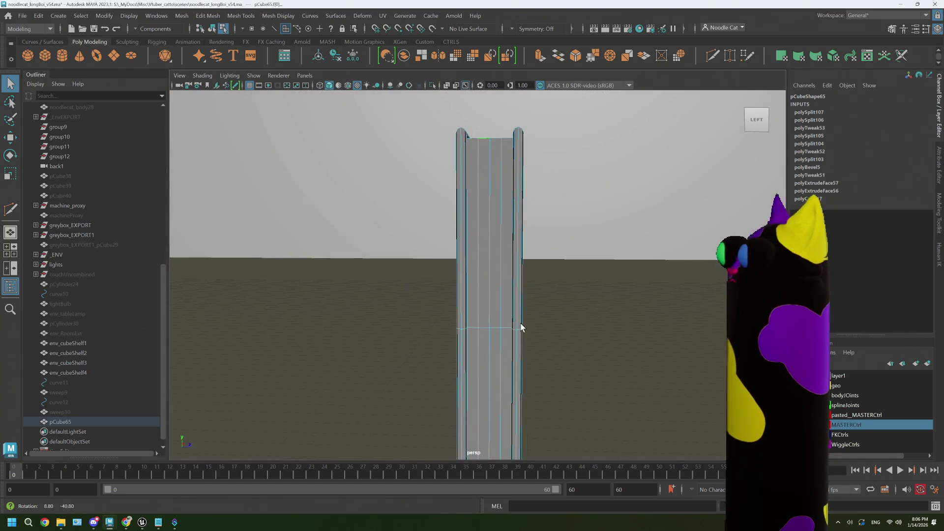
left_click(507, 254, "shift")
left_click(485, 252, "shift")
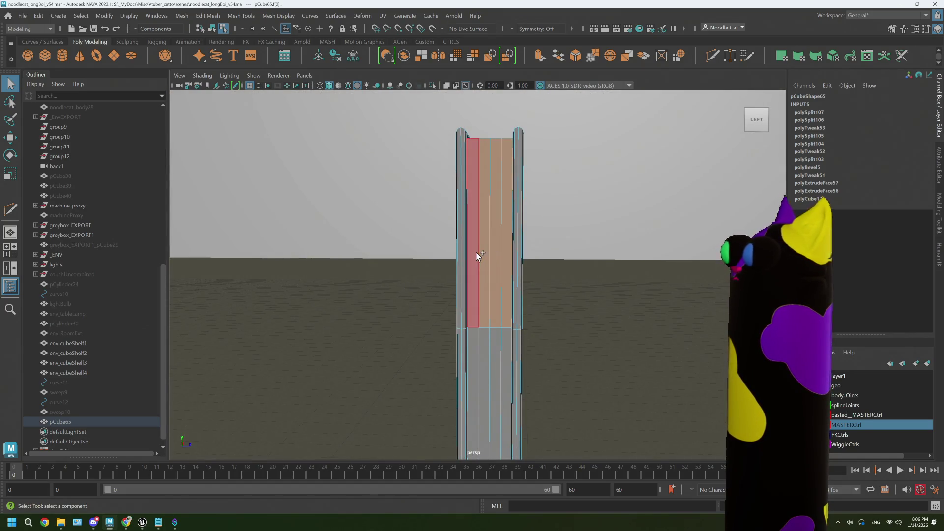
Step: Add the lower page face columns, delete the selection, and check the book front and back
middle_click_drag(495, 321, 479, 261, "alt")
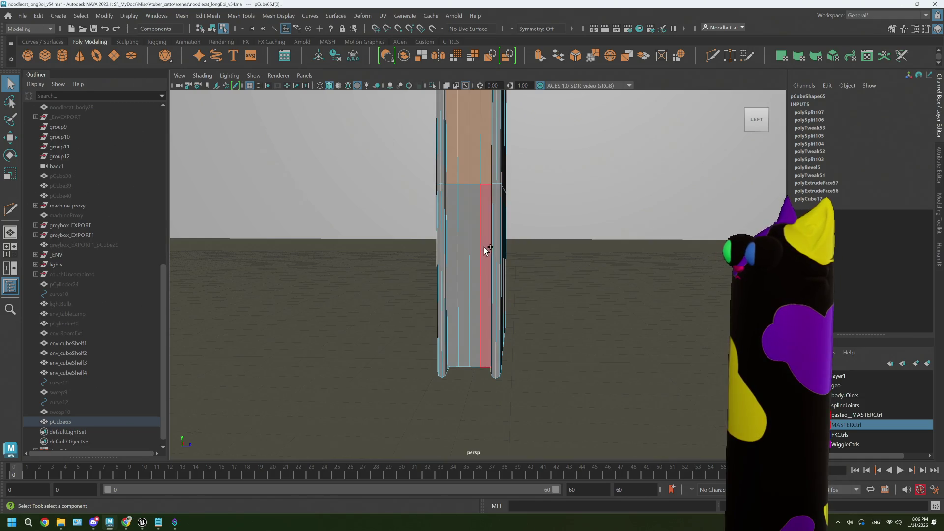
left_click(485, 252, "shift")
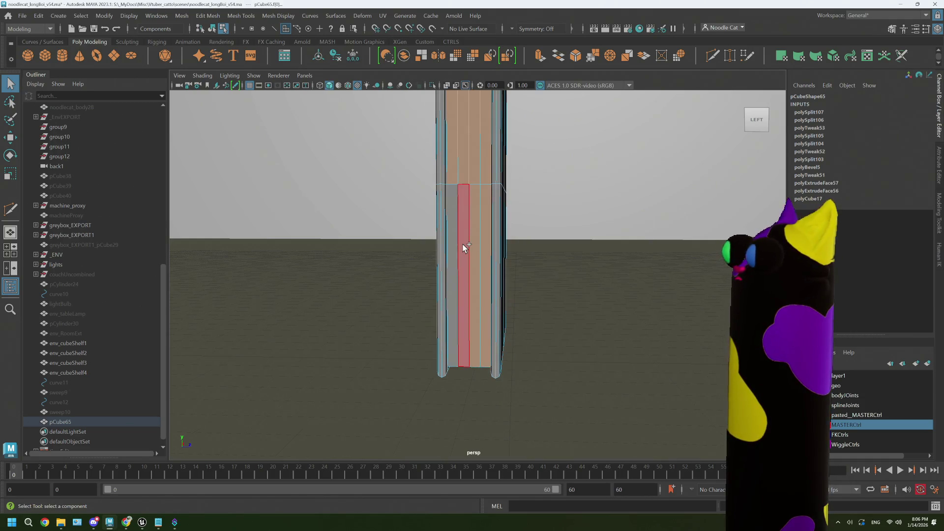
left_click(452, 257, "shift")
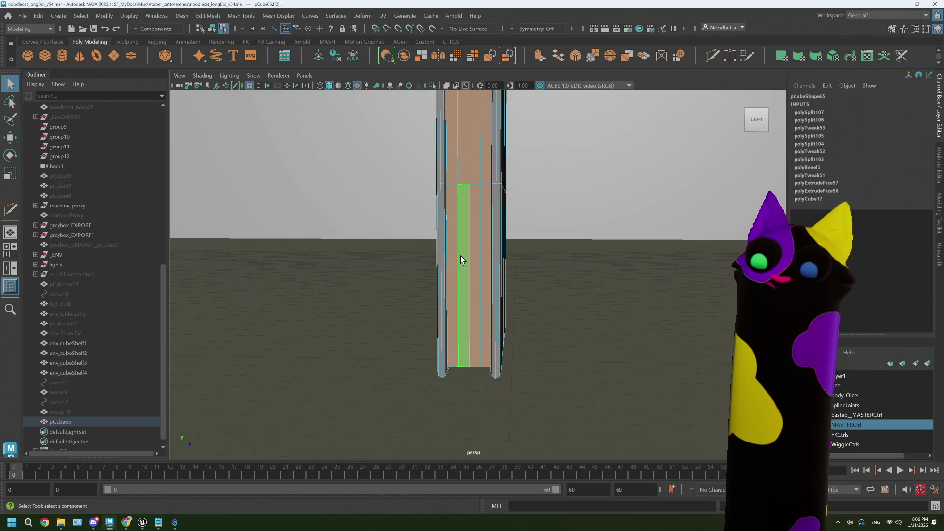
key("Delete")
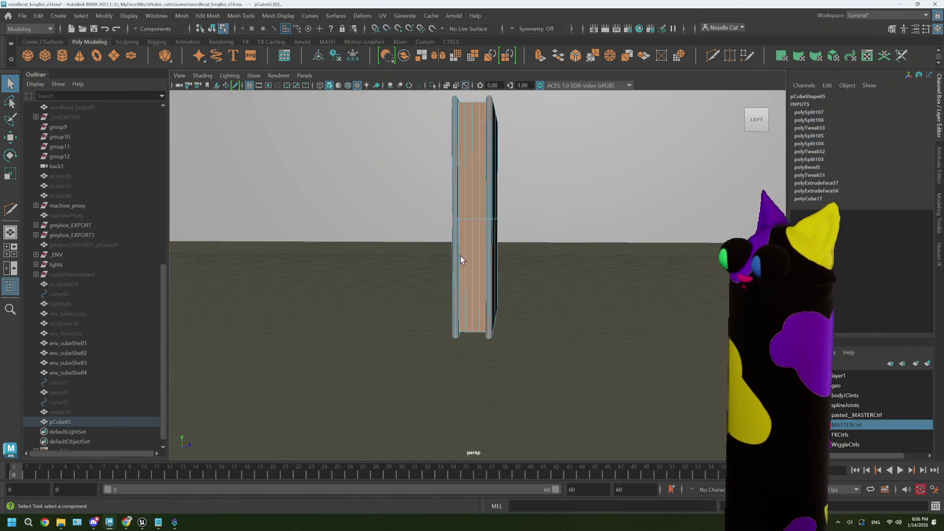
left_click_drag(461, 256, 502, 264, "alt")
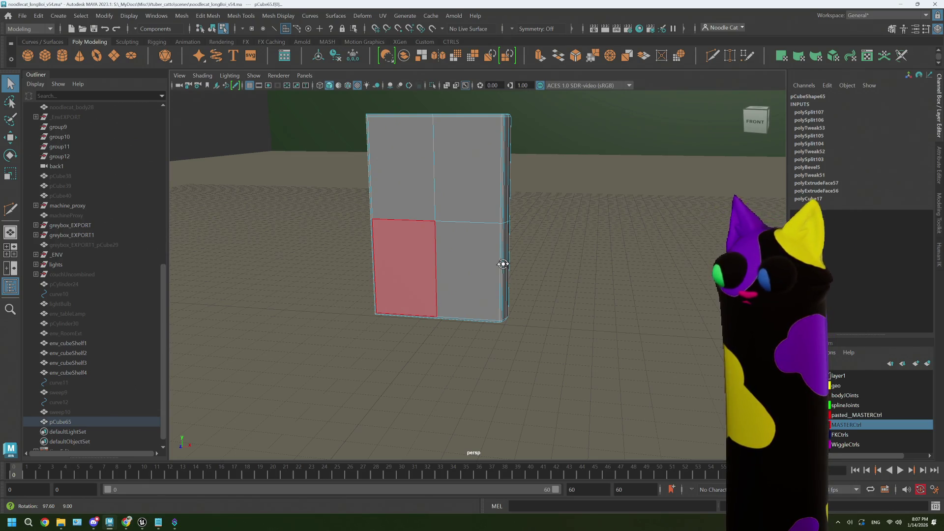
mouse_move(503, 263)
left_mouse_down("alt")
mouse_move(608, 265)
mouse_move(559, 267)
left_mouse_up("alt")
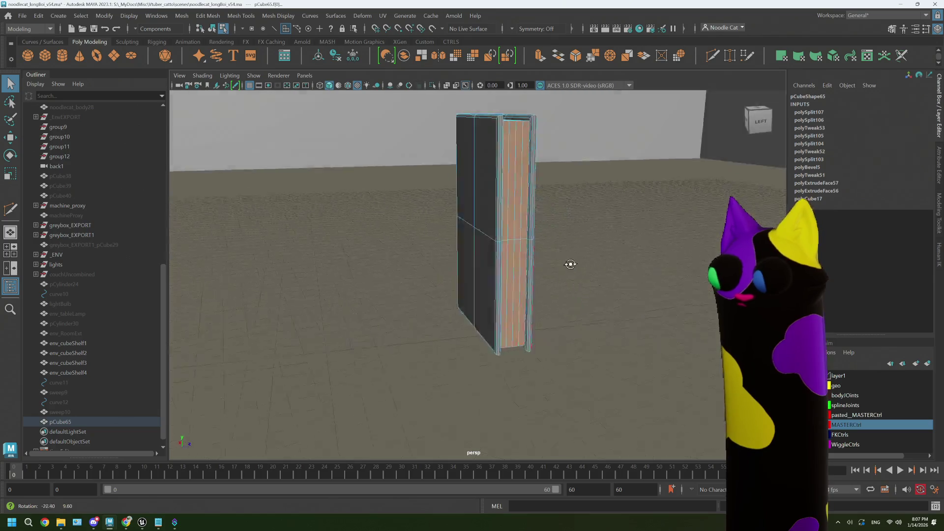
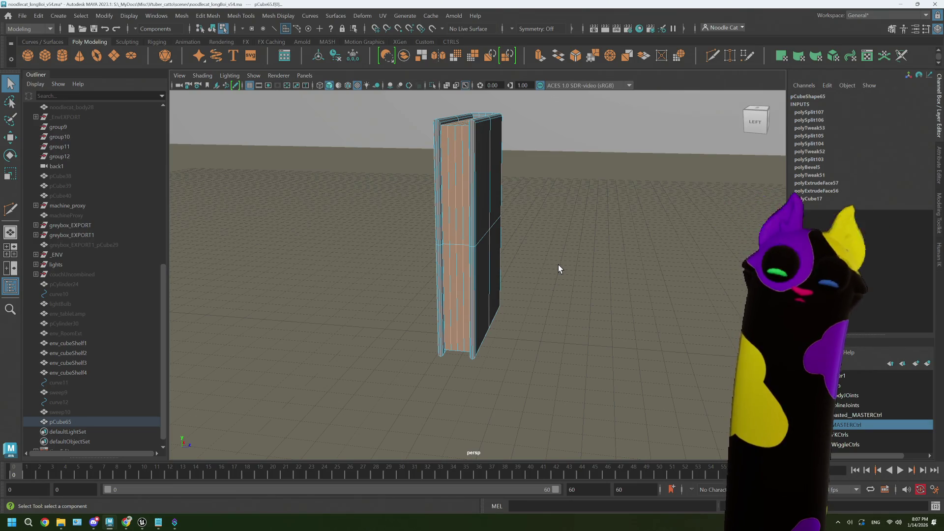
Step: Switch back to Object Mode via the marking menu and orbit around to view the whole book
left_click_drag(463, 349, 472, 295, "alt")
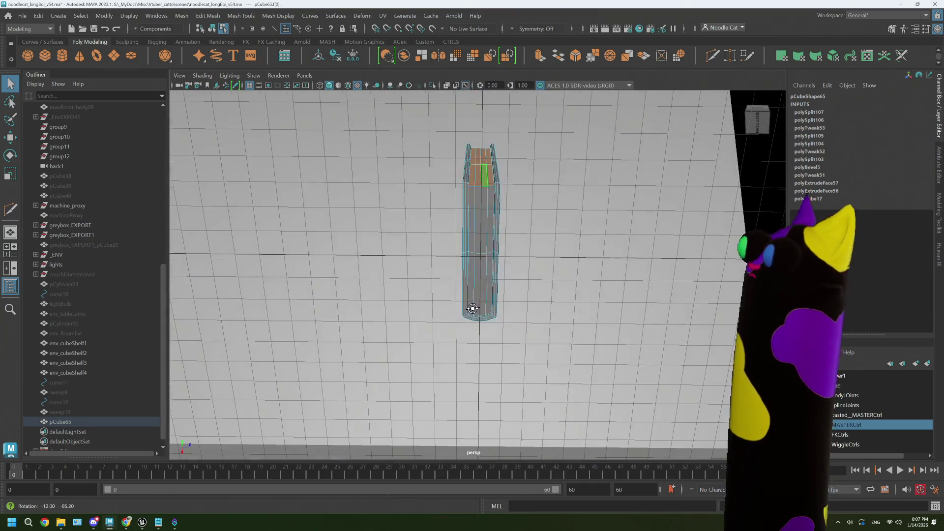
scroll(466, 280, "up", 3)
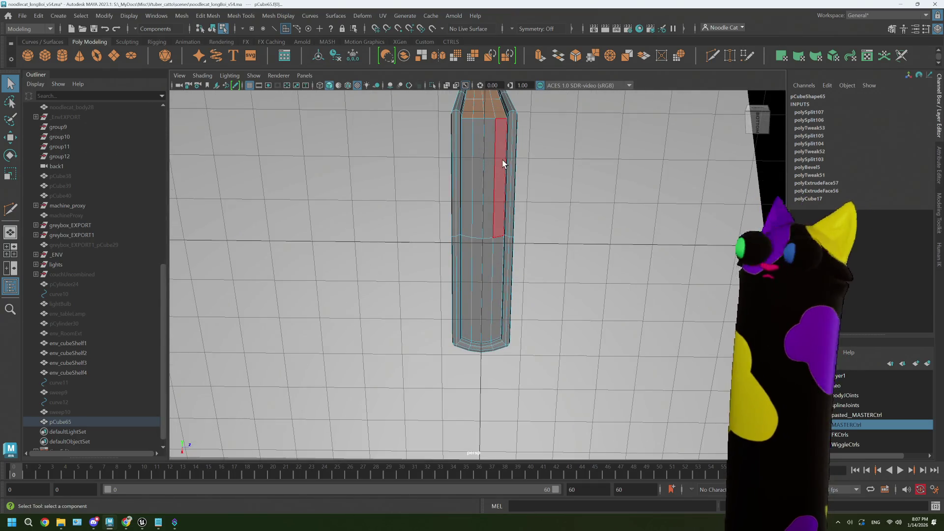
right_click_drag(504, 164, 535, 146)
mouse_move(533, 146)
left_mouse_down("alt")
mouse_move(529, 221)
mouse_move(487, 251)
mouse_move(543, 227)
mouse_move(377, 285)
left_mouse_up("alt")
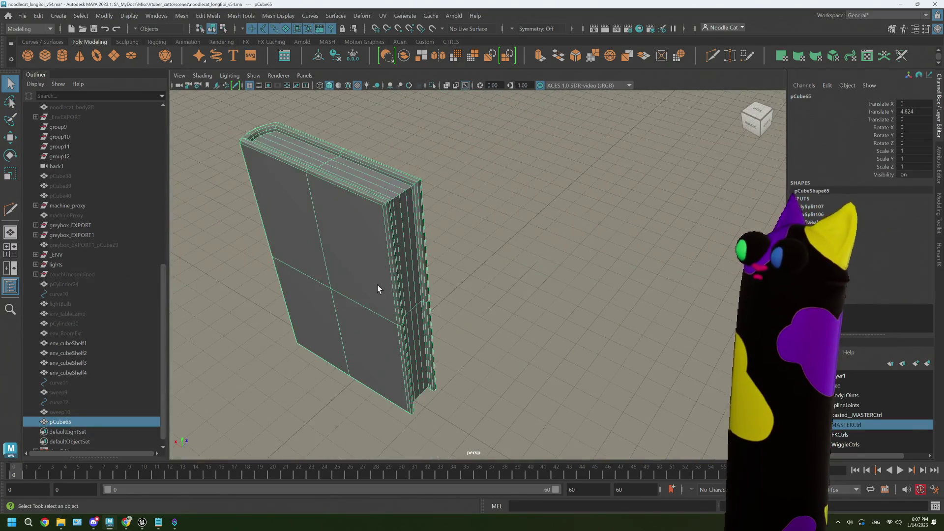
mouse_move(377, 285)
middle_mouse_down("alt")
mouse_move(370, 281)
mouse_move(432, 274)
middle_mouse_up("alt")
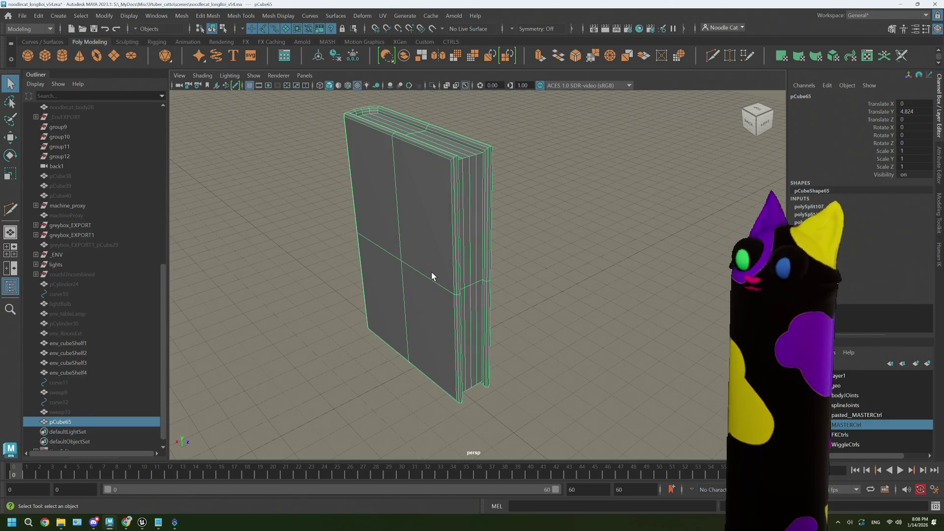
left_click_drag(433, 276, 487, 303, "alt")
mouse_move(465, 310)
right_mouse_down("alt")
mouse_move(498, 321)
mouse_move(488, 310)
right_mouse_up("alt")
right_click_drag(450, 206, 486, 221)
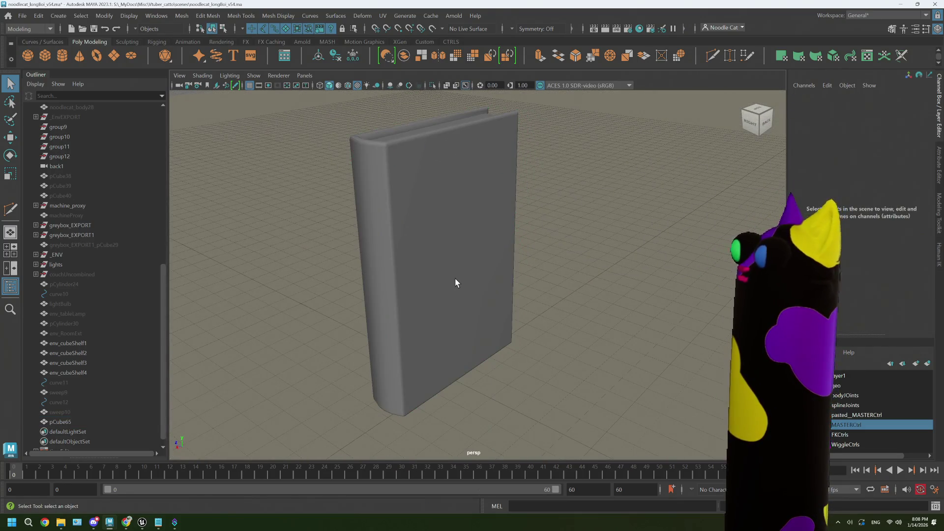
Step: Clear the selection and inspect the shaded book from its top, spine and cover
left_click(487, 300)
left_click_drag(487, 300, 502, 291, "alt")
right_click_drag(530, 243, 533, 284)
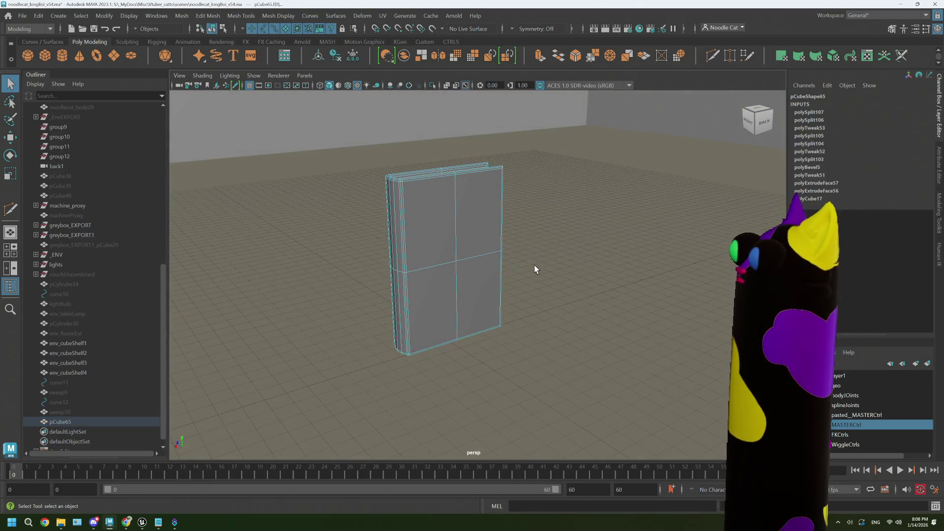
left_click(562, 250)
left_click(562, 249)
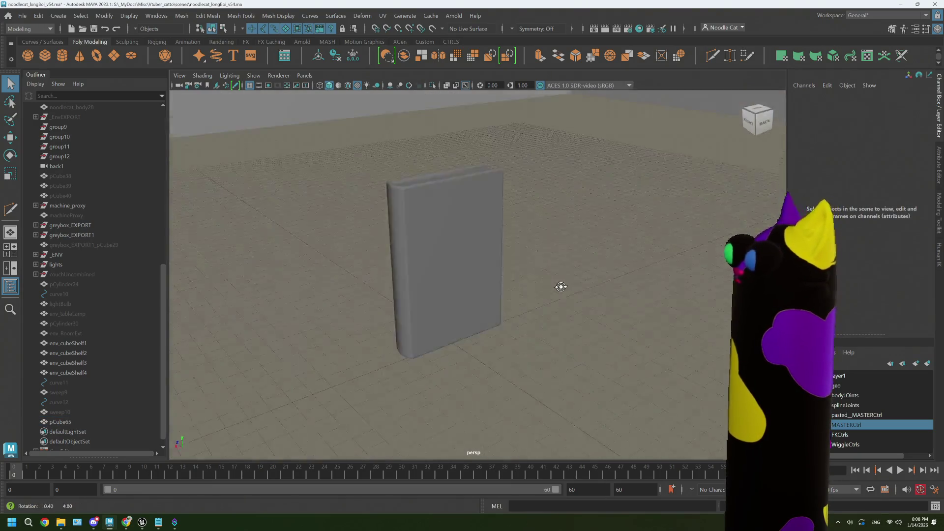
mouse_move(561, 281)
left_mouse_down("alt")
mouse_move(603, 285)
mouse_move(560, 293)
left_mouse_up("alt")
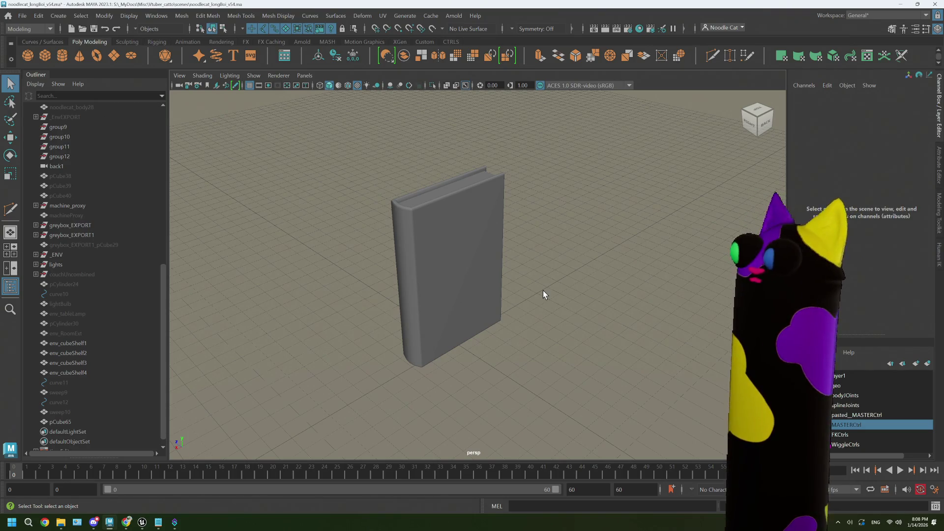
left_click_drag(436, 282, 489, 245, "alt")
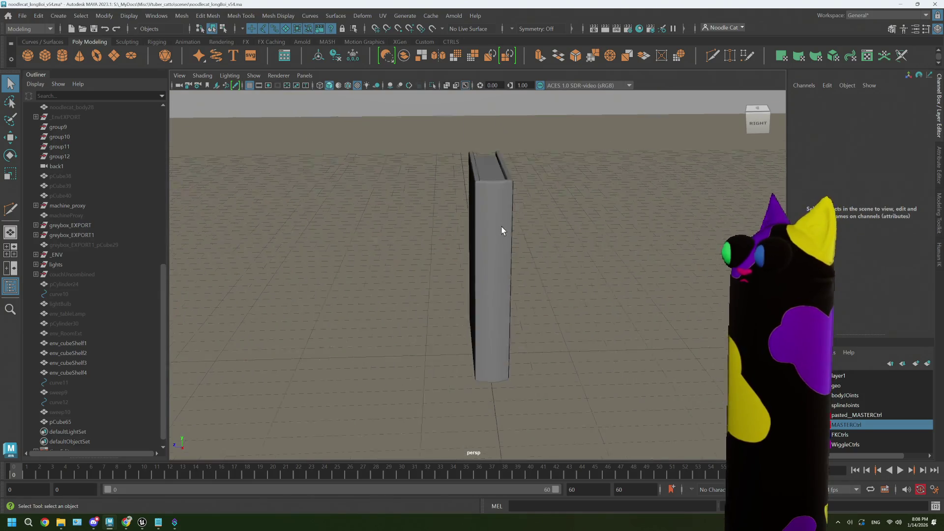
right_click_drag(489, 249, 500, 194, "alt")
left_click_drag(485, 277, 503, 274, "alt")
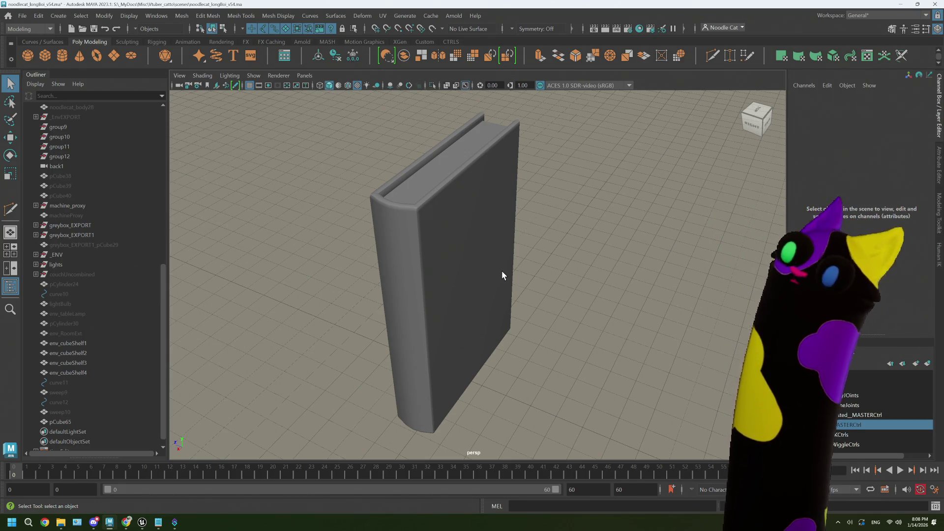
Step: Face the book's cover, select the pCube65 book model and bring up the UV menu
left_click_drag(501, 270, 421, 203, "alt")
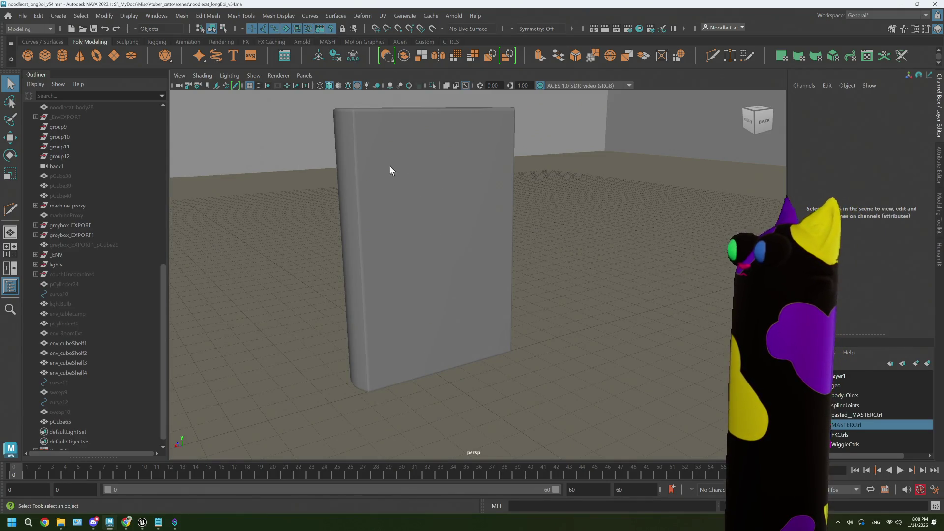
left_click_drag(392, 190, 391, 173, "alt")
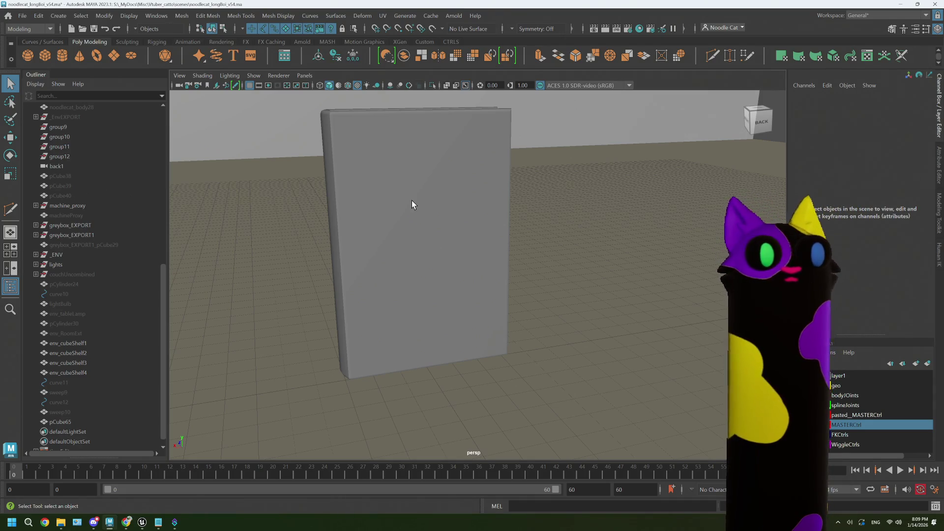
left_click_drag(411, 204, 441, 216, "alt")
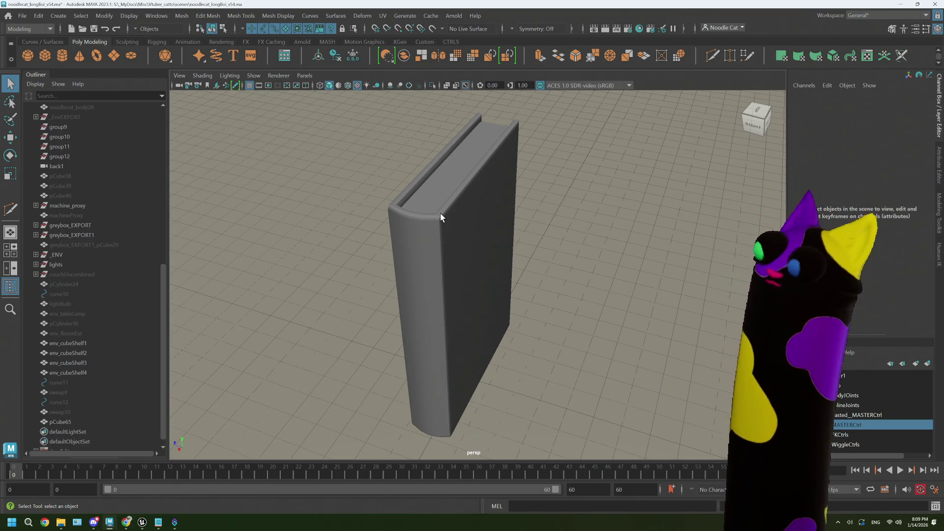
mouse_move(487, 235)
left_mouse_down("alt")
mouse_move(456, 231)
mouse_move(456, 218)
left_mouse_up("alt")
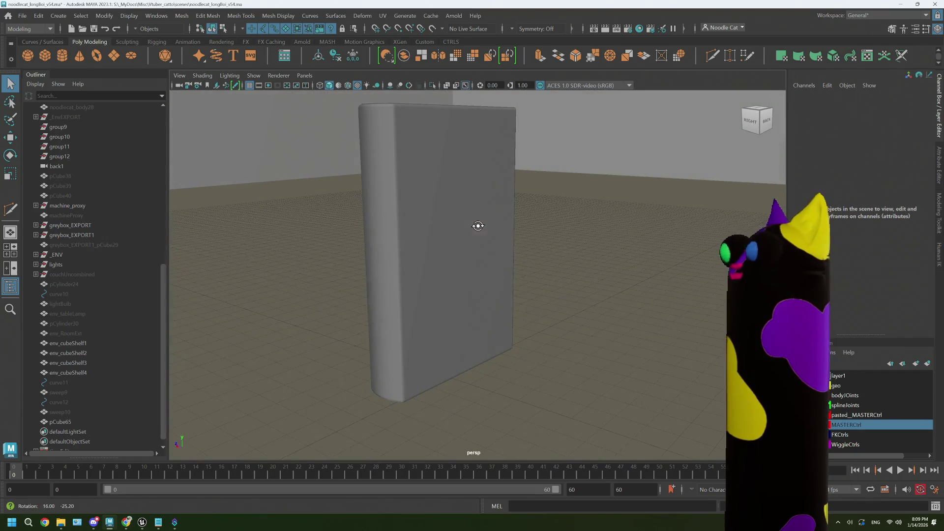
left_click(456, 218)
left_click(382, 16)
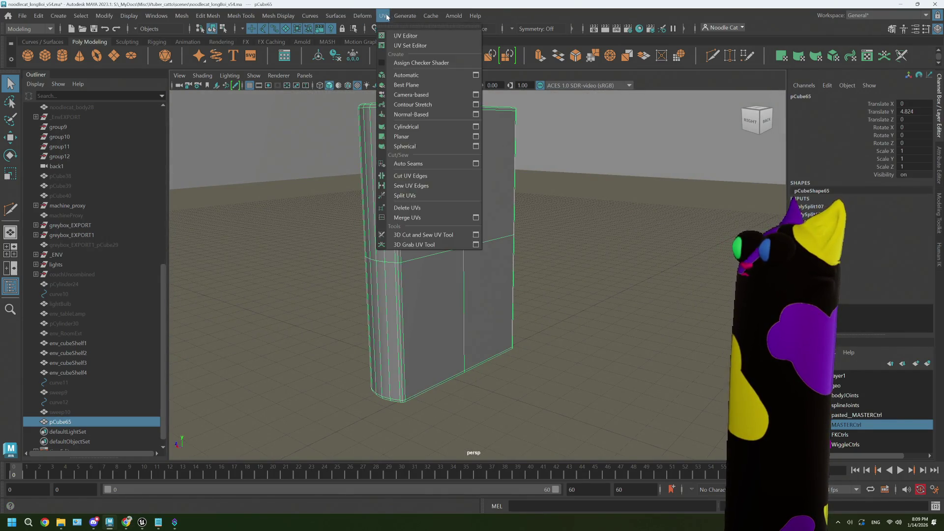
Step: Bring up the UV Editor as a floating window and move it up out of the way
left_click(402, 33)
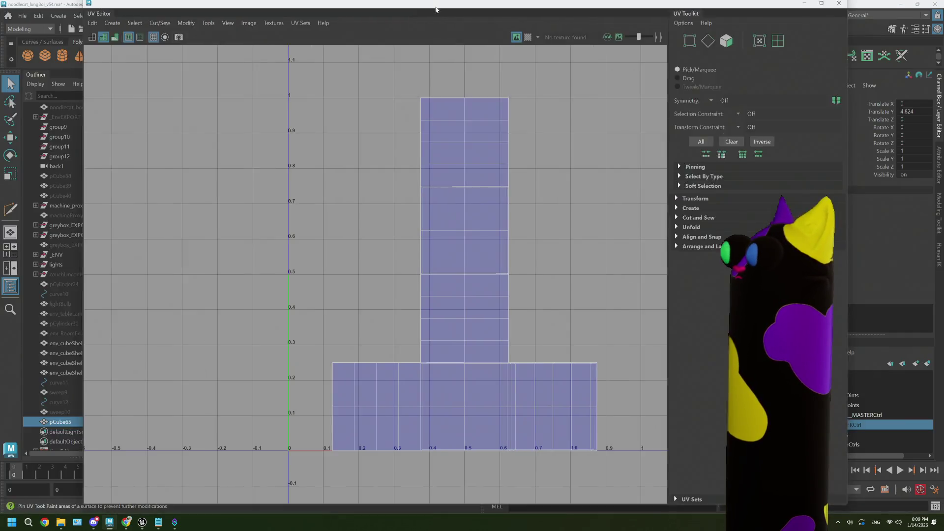
double_click(437, 7)
left_click_drag(363, 156, 649, 34)
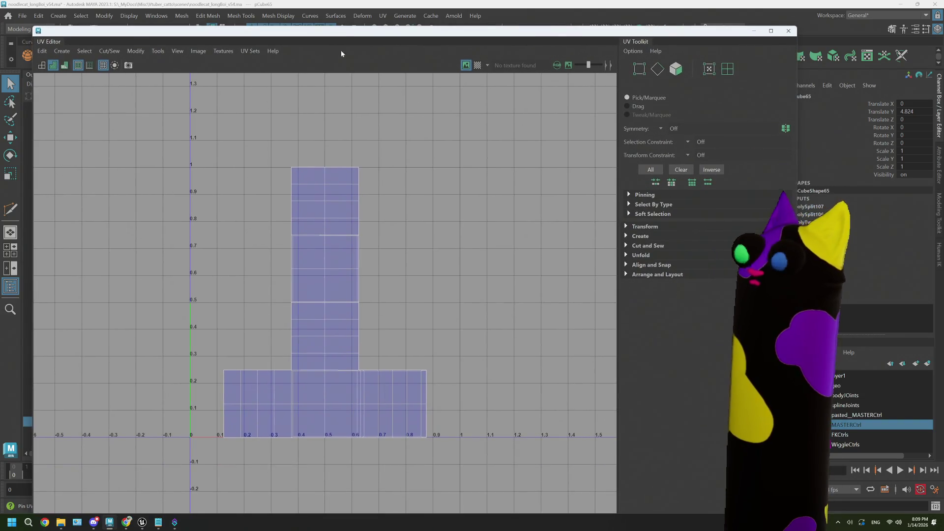
Step: Try Automatic and Normal-based UV mappings on the book, undoing each
left_click(64, 51)
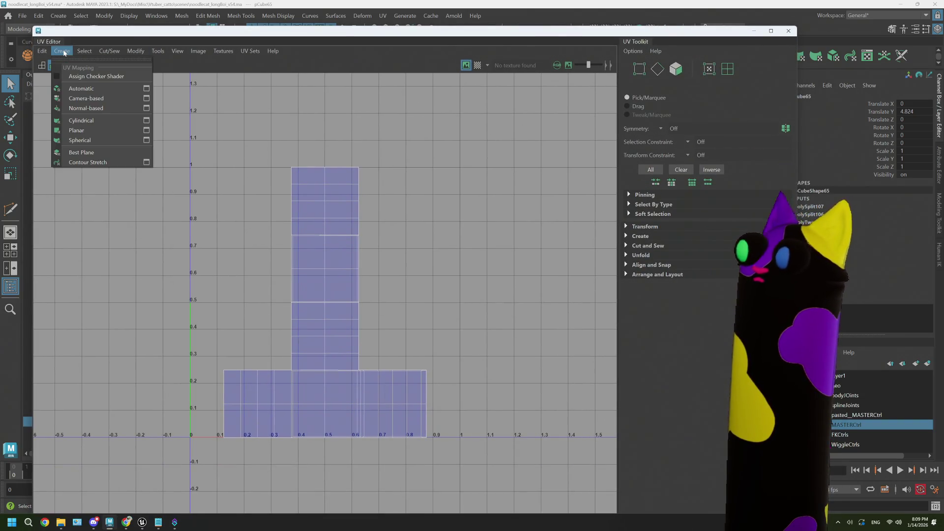
left_click(81, 89)
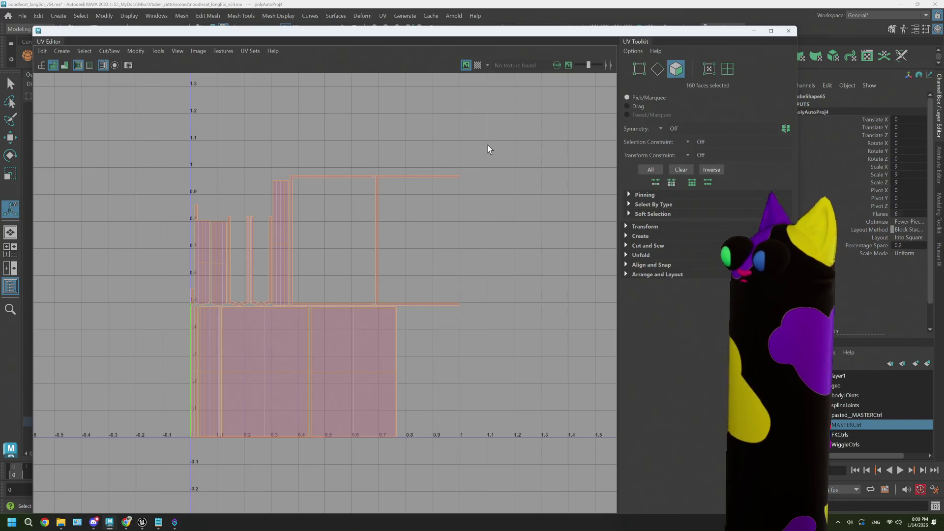
key("z")
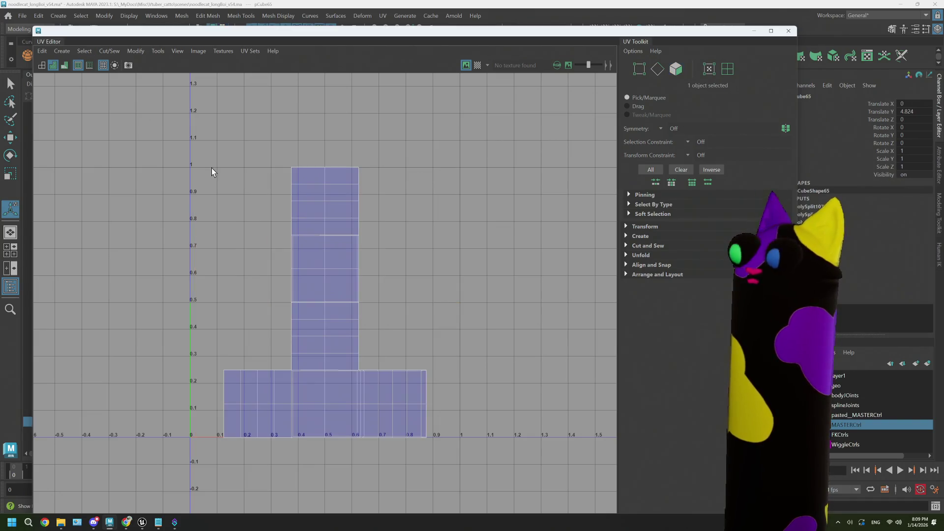
left_click(62, 50)
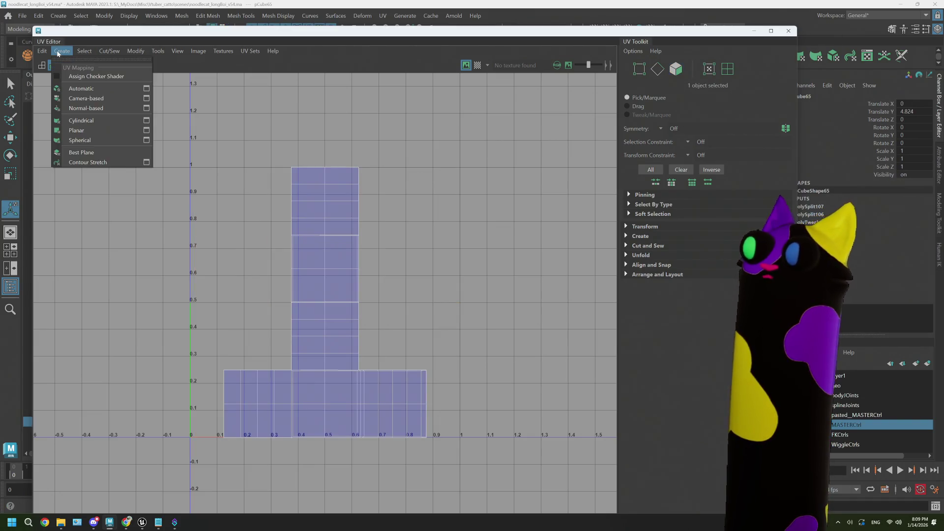
left_click(98, 109)
key("z")
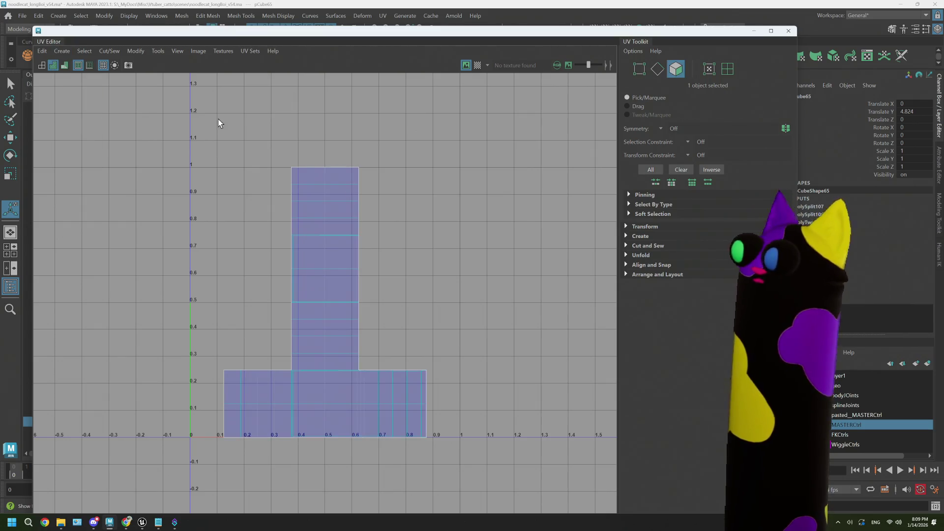
Step: Apply a Planar UV projection to the book and move the UV Editor aside
left_click(62, 51)
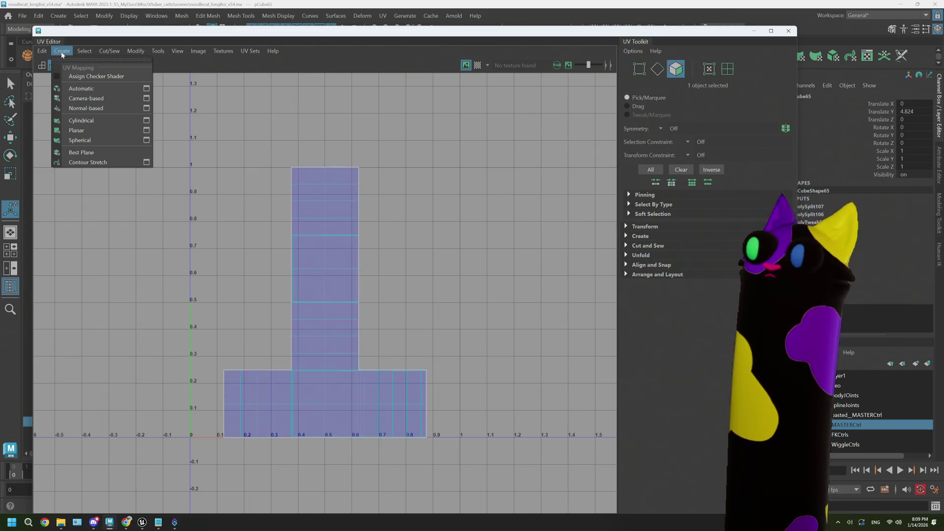
left_click(106, 133)
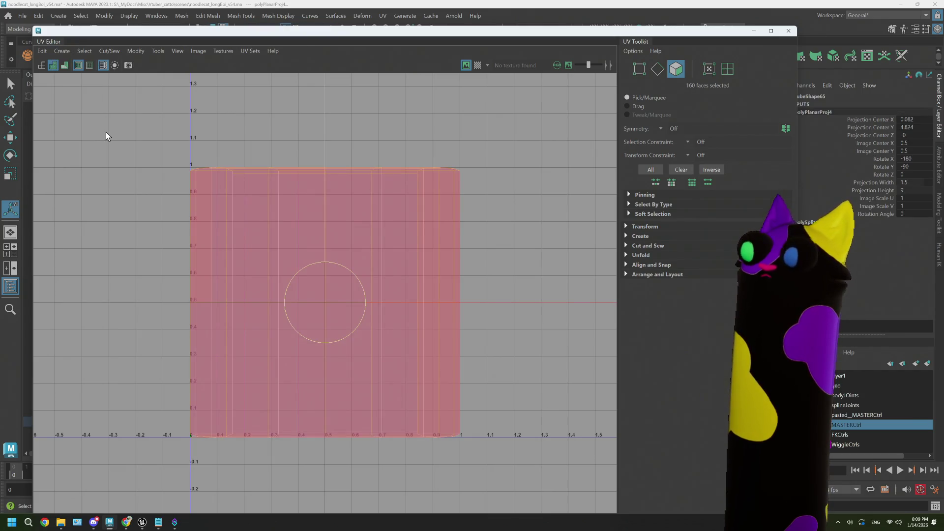
left_click(639, 70)
left_click_drag(640, 33, 243, 282)
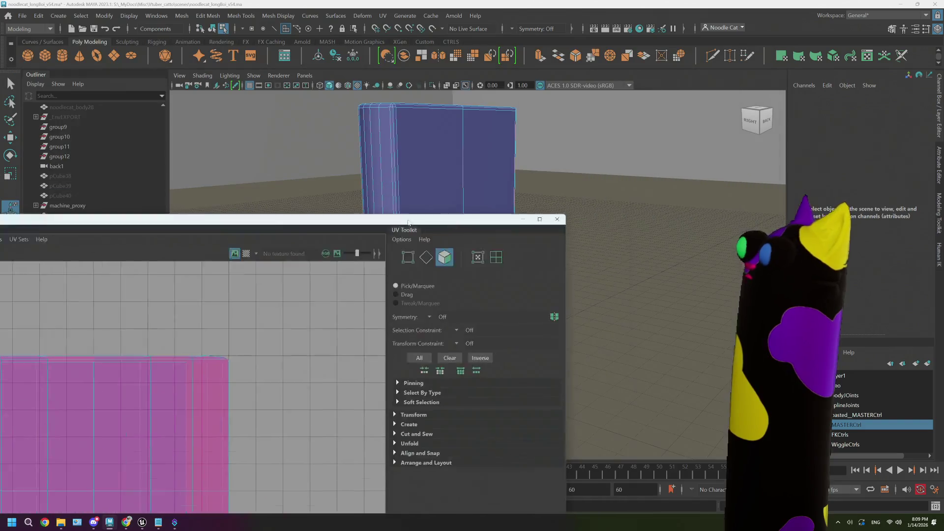
Step: Switch to edge selection and pick the edge loop running along the book's top
left_click_drag(398, 229, 304, 243, "alt")
left_click(487, 207)
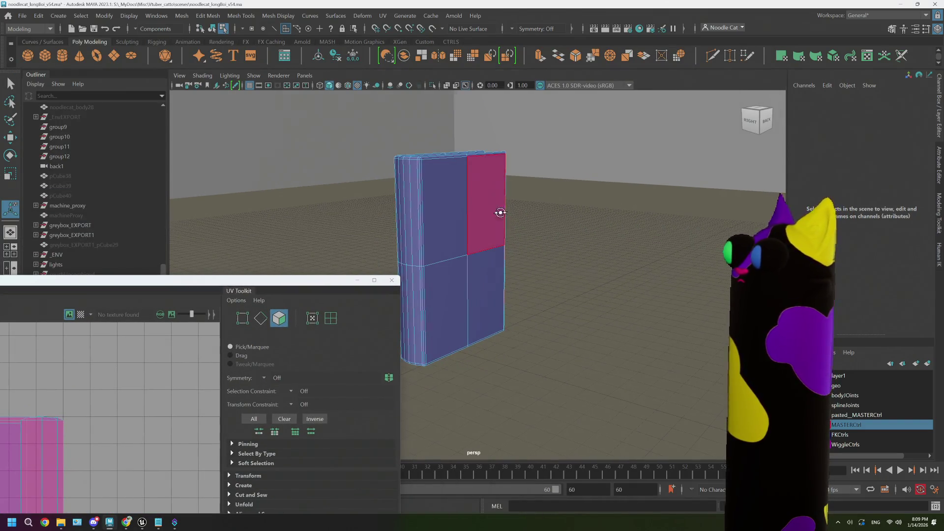
left_click_drag(487, 214, 550, 172, "alt")
right_click_drag(550, 171, 558, 150)
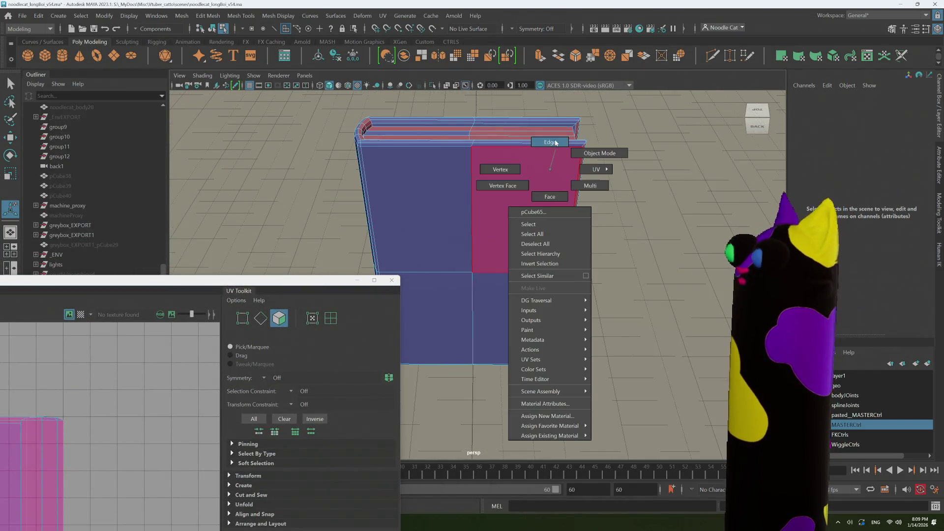
mouse_move(558, 150)
left_mouse_down("alt")
mouse_move(494, 173)
mouse_move(369, 174)
left_mouse_up("alt")
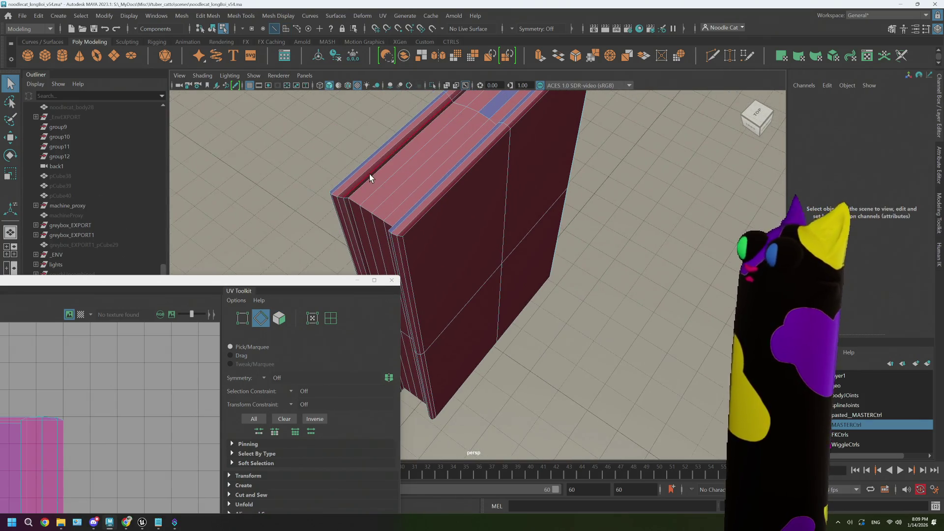
double_click(373, 175)
scroll(413, 207, "up", 3)
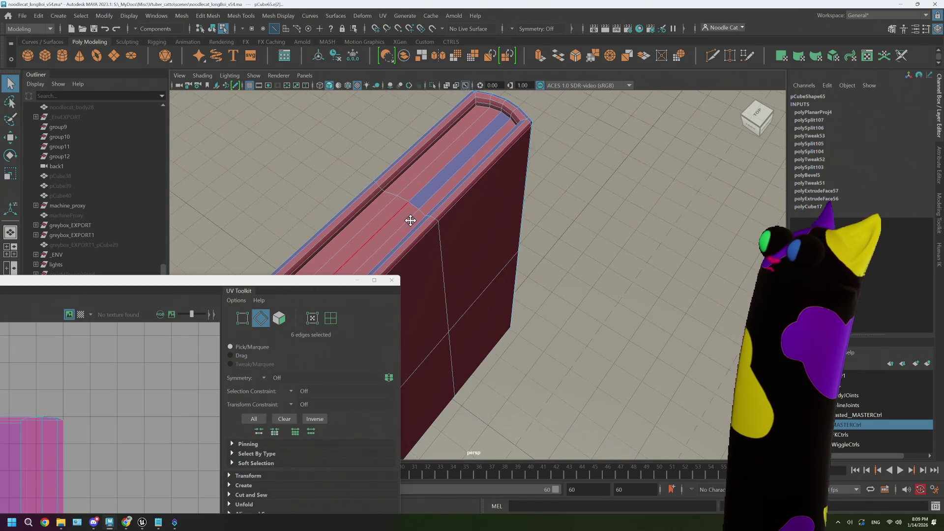
mouse_move(472, 169)
left_mouse_down("alt")
mouse_move(506, 151)
mouse_move(479, 140)
mouse_move(491, 130)
left_mouse_up("alt")
Step: Shift-add spine and end edges until 20 seam edges are selected
left_click(451, 113, "shift")
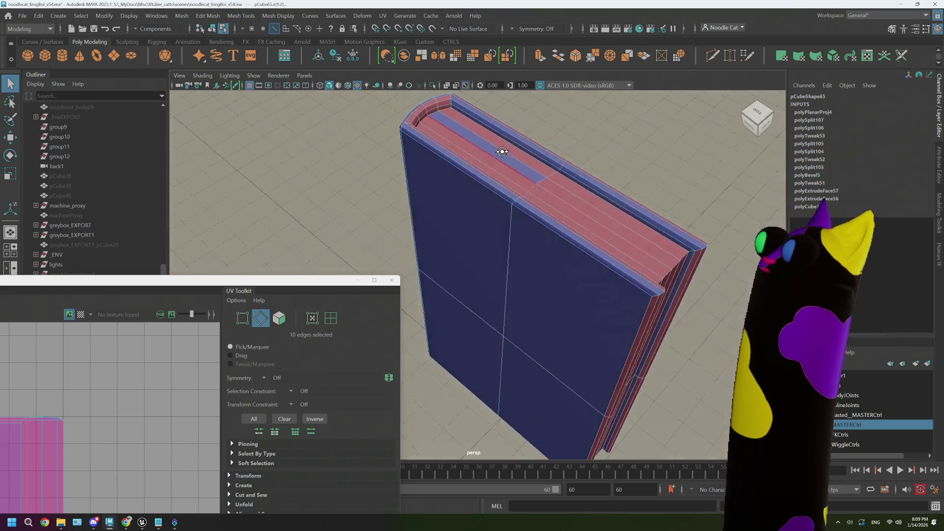
left_click(609, 204, "shift")
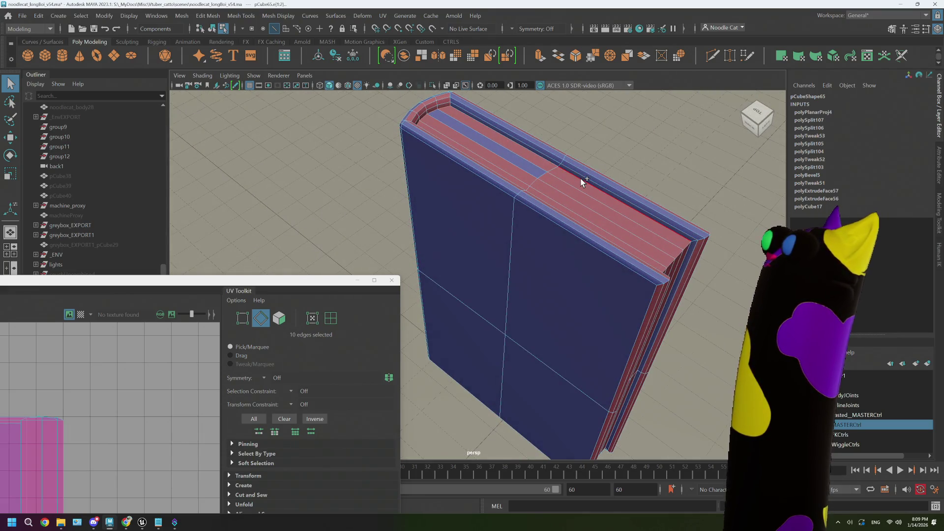
mouse_move(583, 178)
left_mouse_down("alt")
mouse_move(576, 195)
mouse_move(544, 149)
mouse_move(525, 243)
mouse_move(561, 222)
left_mouse_up("alt")
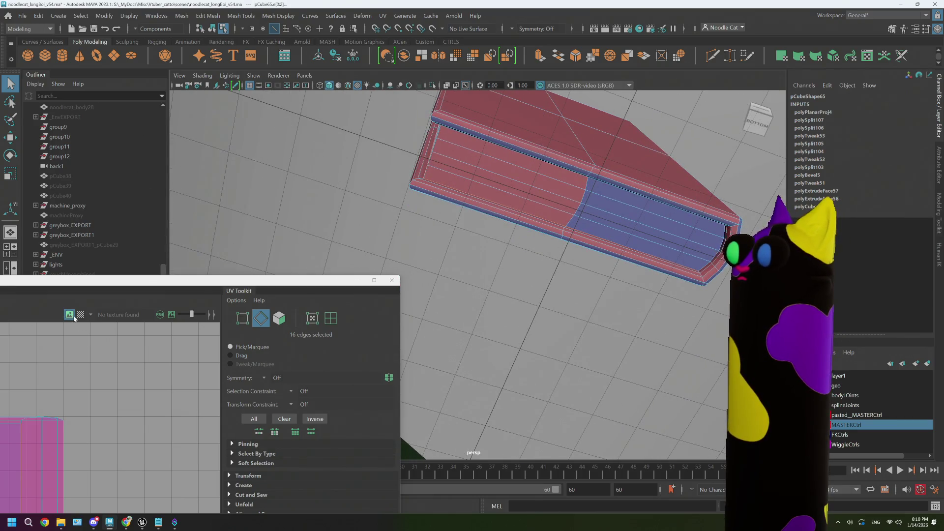
left_click_drag(499, 226, 391, 237, "alt")
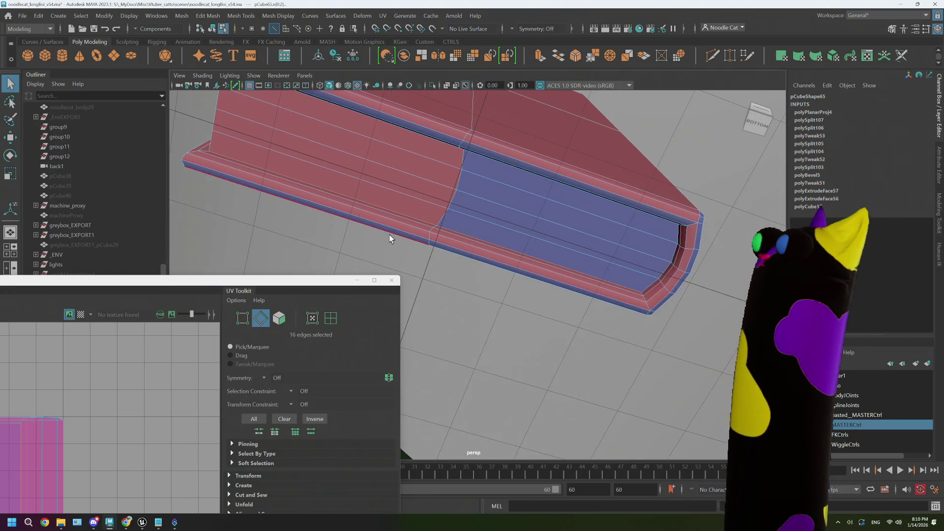
left_click(646, 283, "shift")
left_click_drag(601, 263, 641, 260, "alt")
scroll(620, 257, "down", 3)
scroll(620, 258, "down", 2)
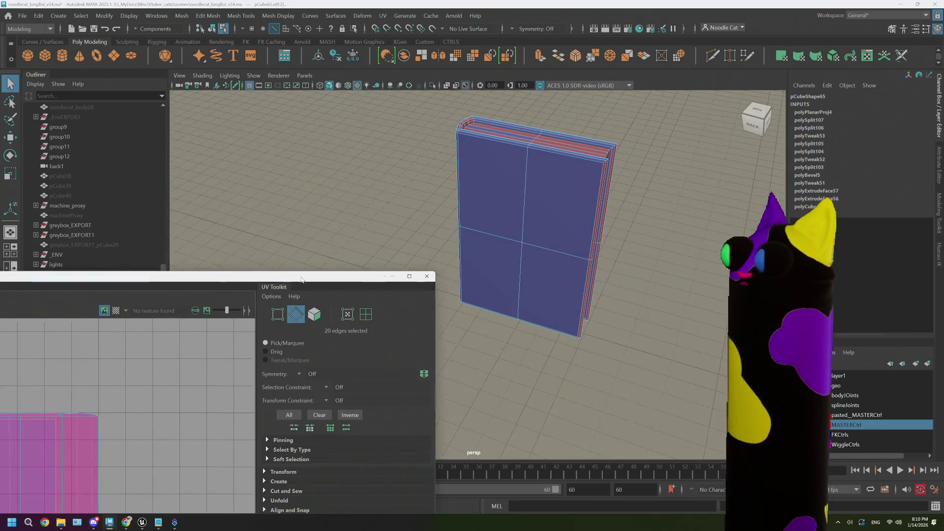
Step: Reposition the UV Editor and expand the Cut and Sew section of the UV Toolkit
left_click_drag(398, 281, 653, 177)
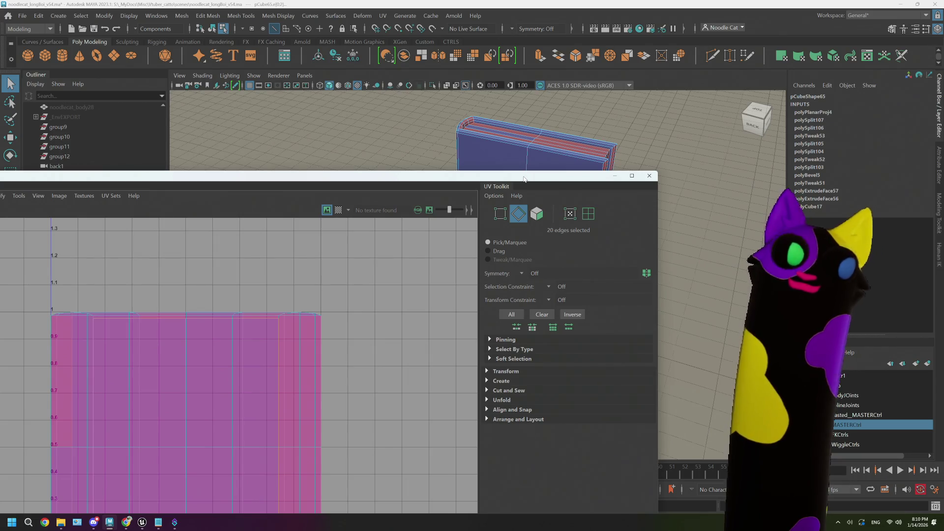
left_click_drag(525, 179, 454, 86)
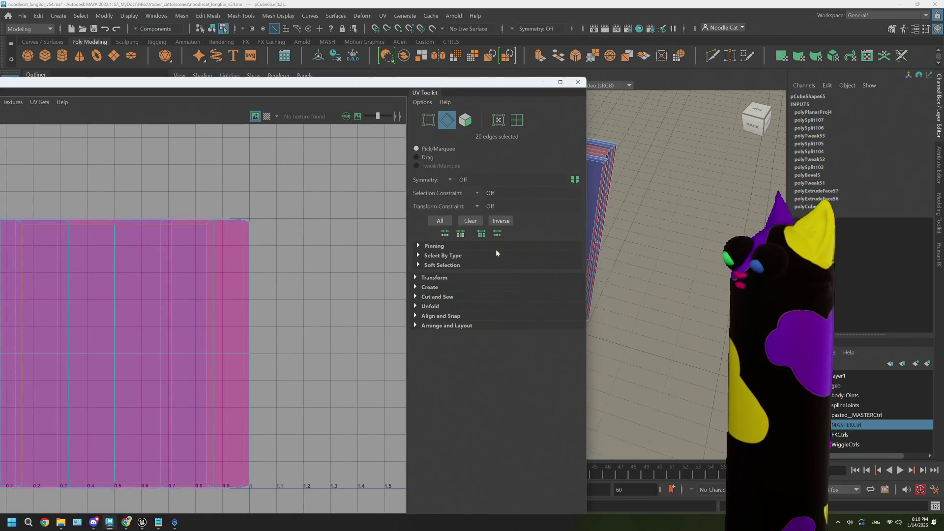
left_click(416, 287)
left_click(416, 287)
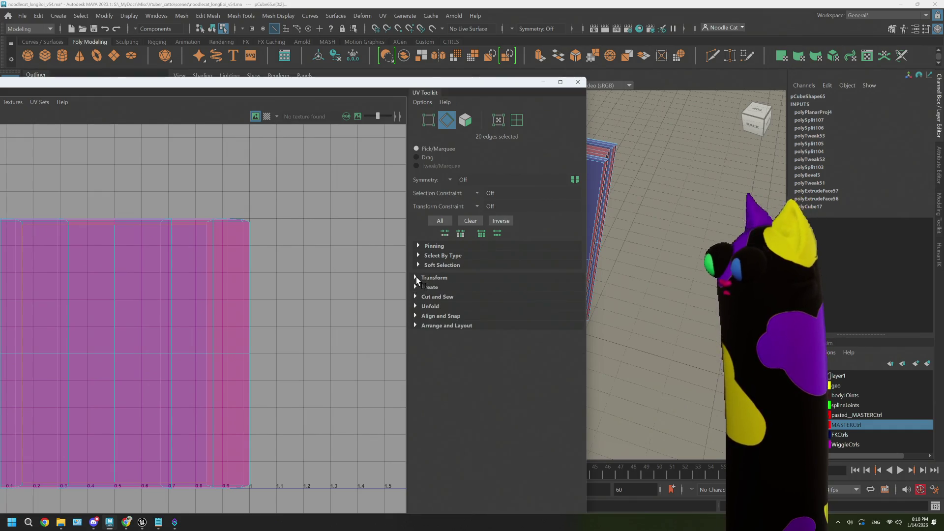
left_click(416, 276)
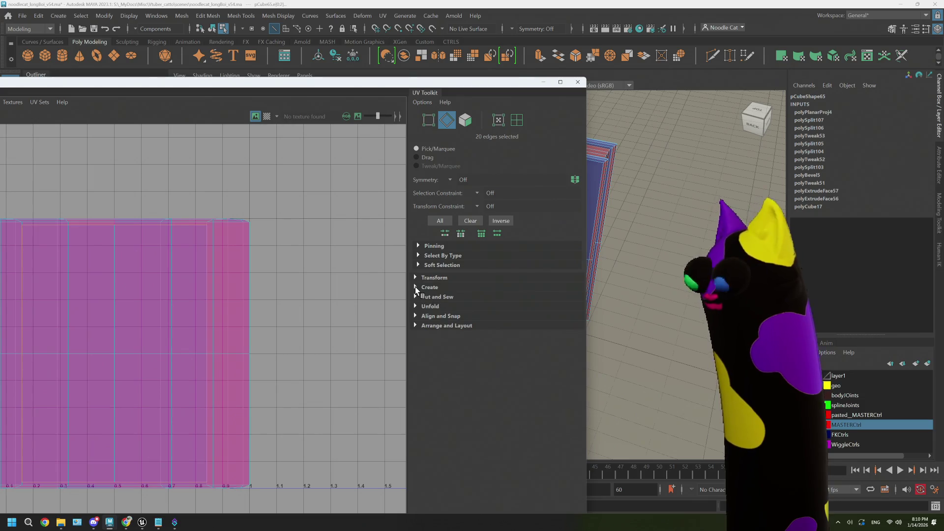
left_click(415, 287)
left_click(415, 296)
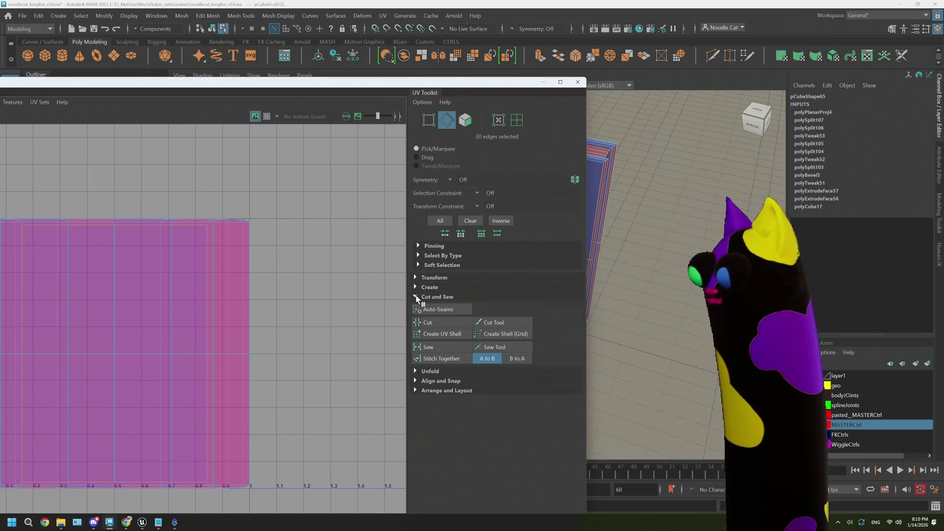
left_click_drag(473, 81, 450, 302)
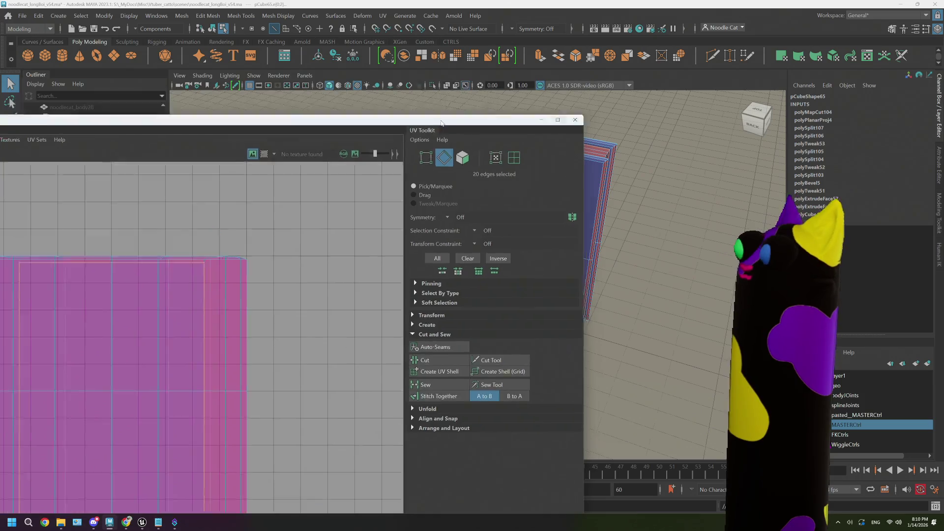
Step: Start a new seam selection with edges along the book's top and end corner
left_click_drag(588, 217, 477, 235, "alt")
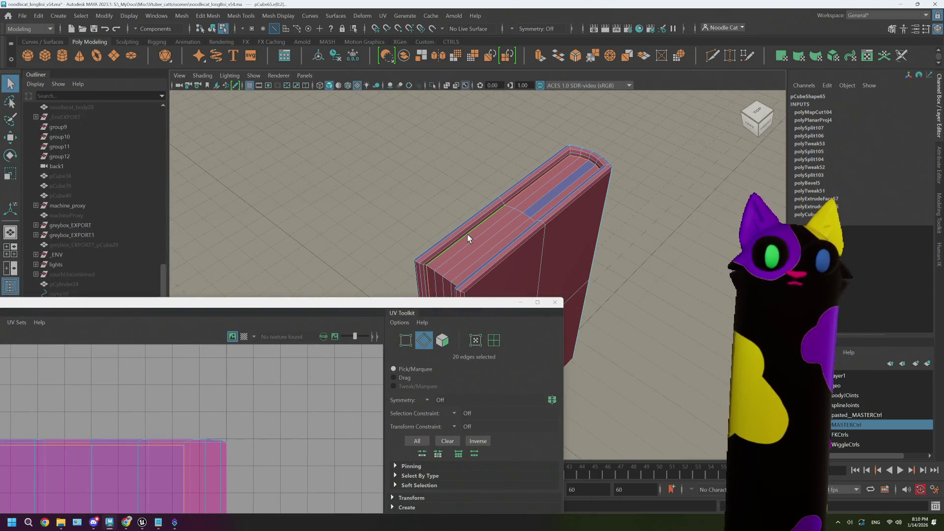
scroll(467, 233, "up", 4)
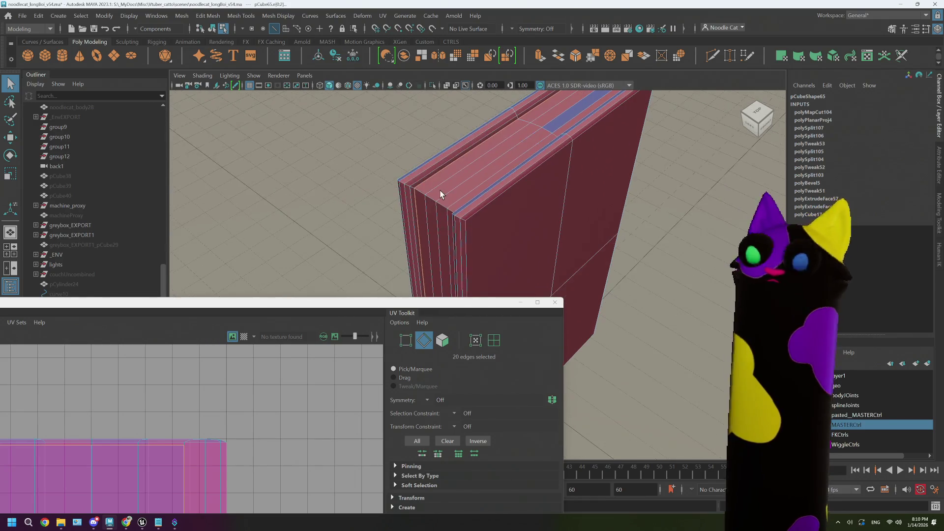
mouse_move(440, 193)
left_mouse_down("alt")
mouse_move(383, 161)
mouse_move(441, 244)
left_mouse_up("alt")
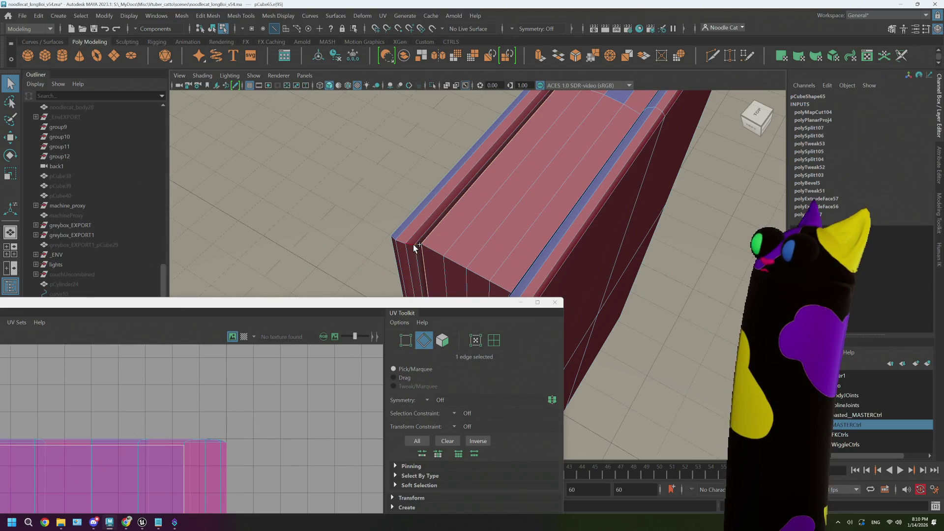
left_click(419, 244)
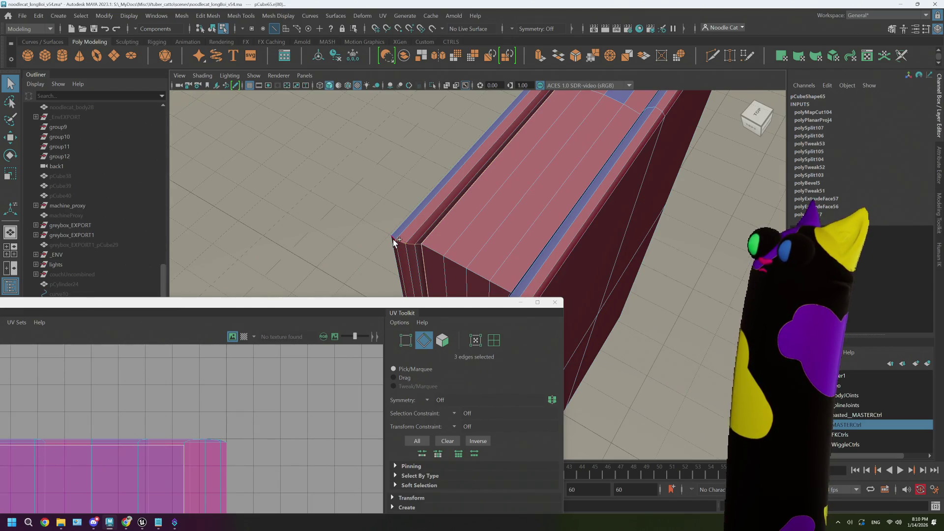
left_click(394, 239, "shift")
left_click_drag(408, 239, 484, 166, "alt")
left_click_drag(485, 210, 472, 222, "alt")
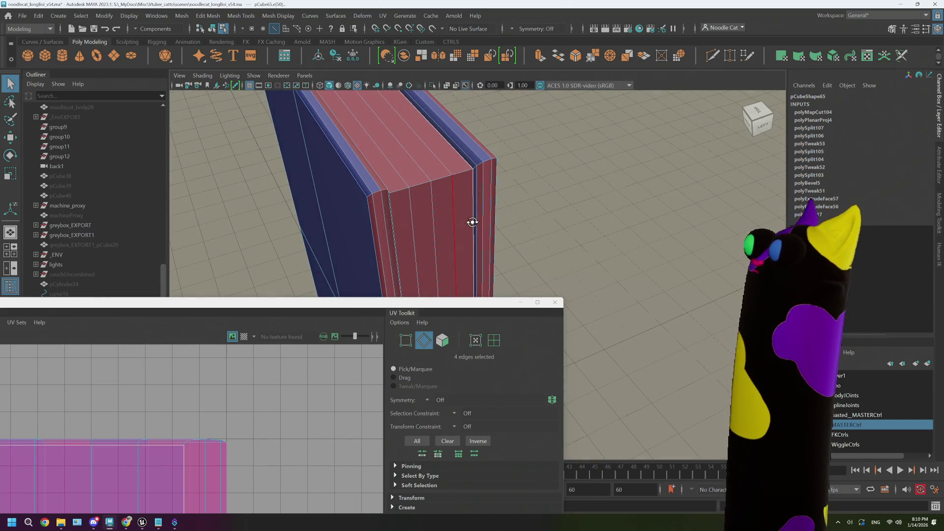
left_click_drag(472, 221, 510, 243, "alt")
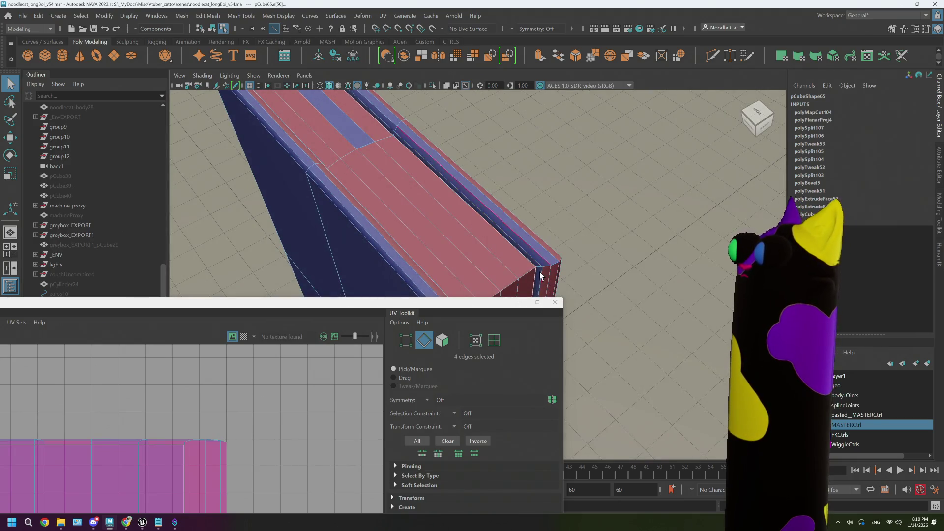
left_click(561, 262, "shift")
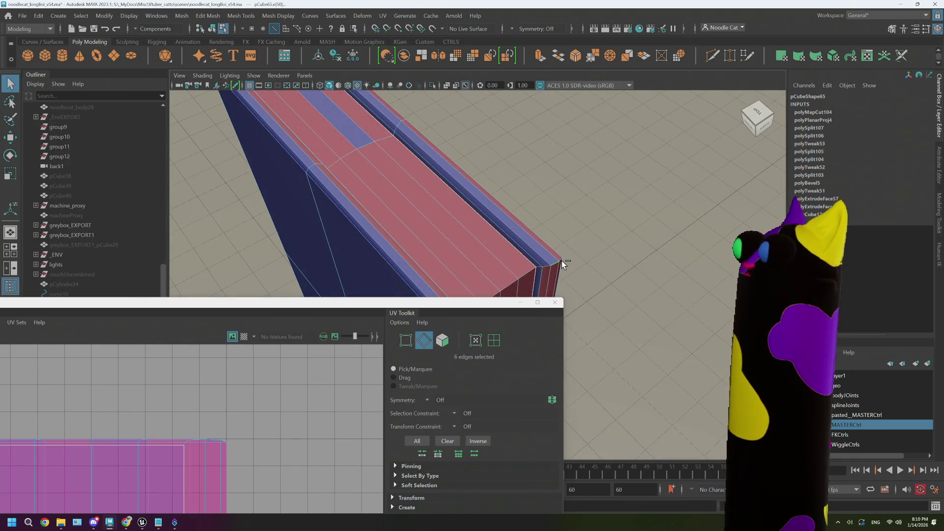
Step: Add edges around the other end and back cover for fourteen seam edges in total
left_click_drag(556, 256, 594, 295, "alt")
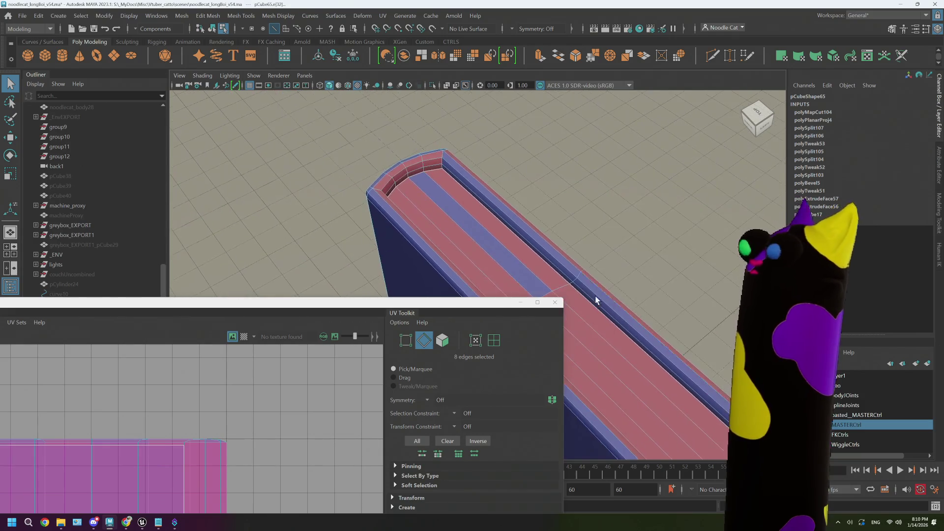
left_click_drag(516, 221, 463, 165, "alt")
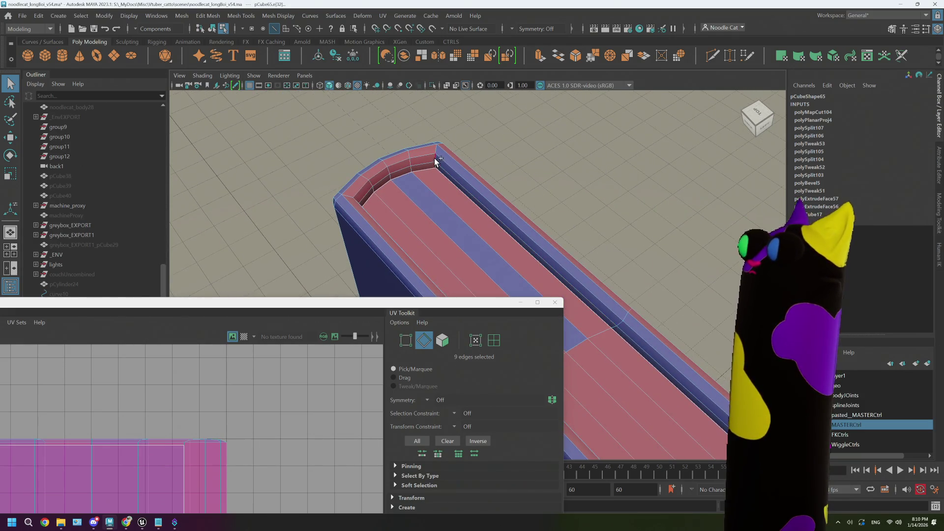
left_click(437, 162, "shift")
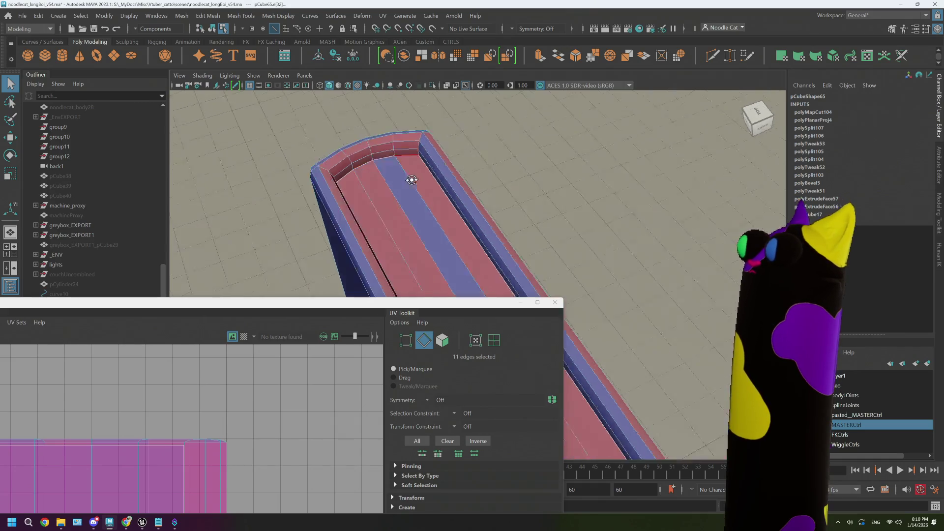
mouse_move(443, 170)
left_mouse_down("alt")
mouse_move(397, 184)
mouse_move(364, 211)
left_mouse_up("alt")
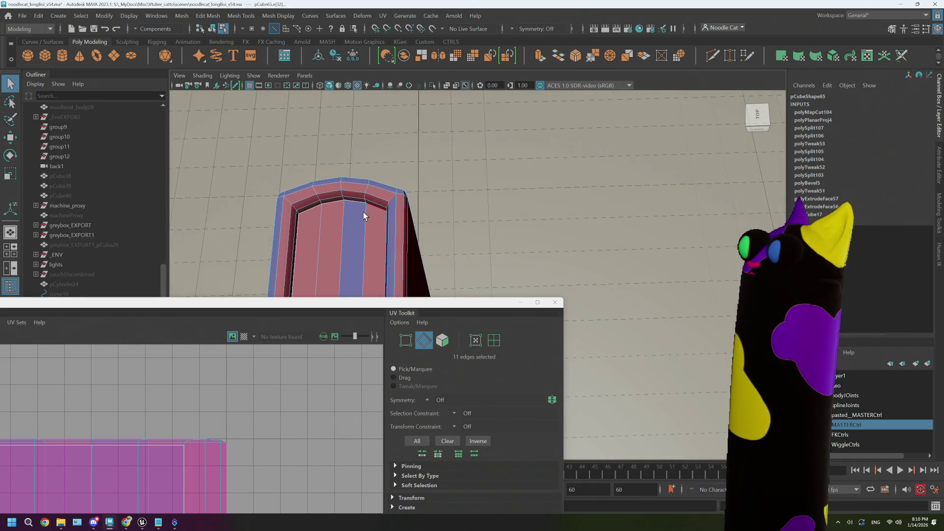
left_click(287, 200, "shift")
left_click_drag(287, 200, 332, 197, "alt")
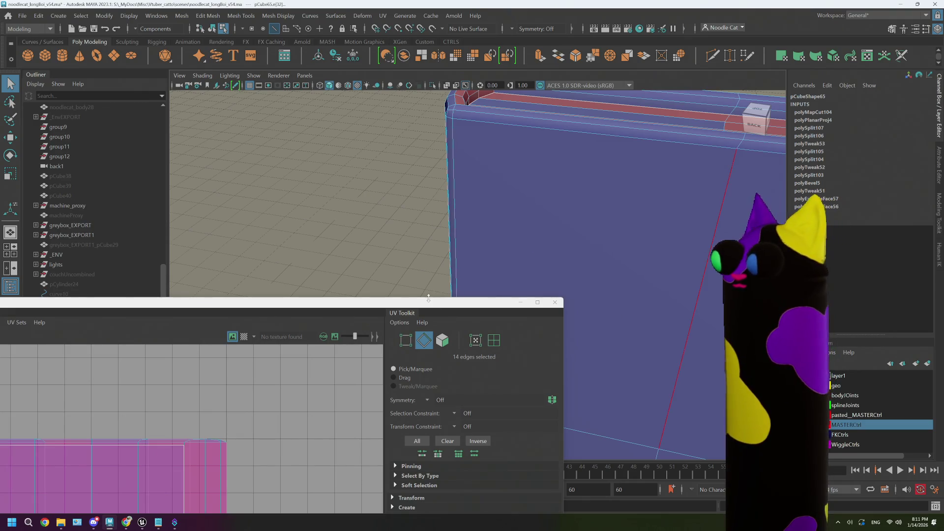
left_click_drag(443, 303, 177, 52)
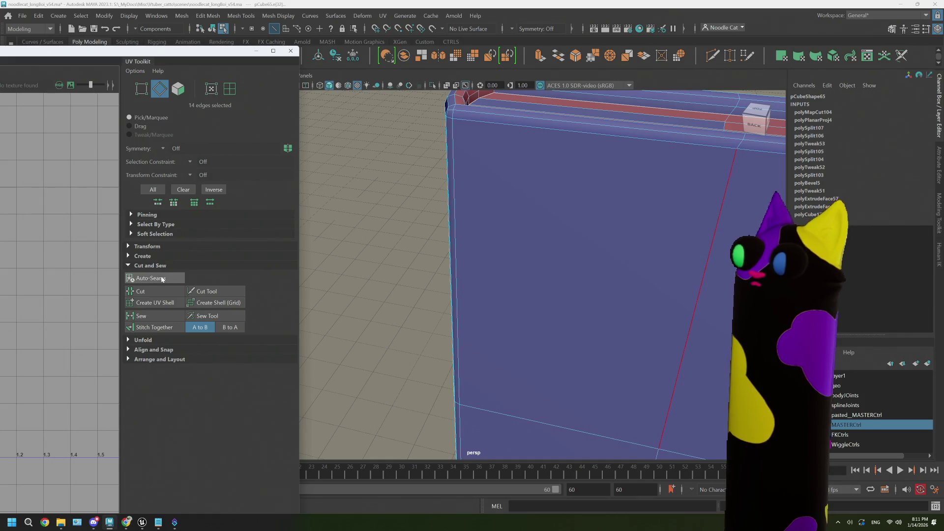
Step: Select the edge loop along the book's bottom bevel and drop an unwanted edge
mouse_move(542, 194)
left_mouse_down("alt")
mouse_move(519, 135)
mouse_move(529, 190)
mouse_move(520, 231)
left_mouse_up("alt")
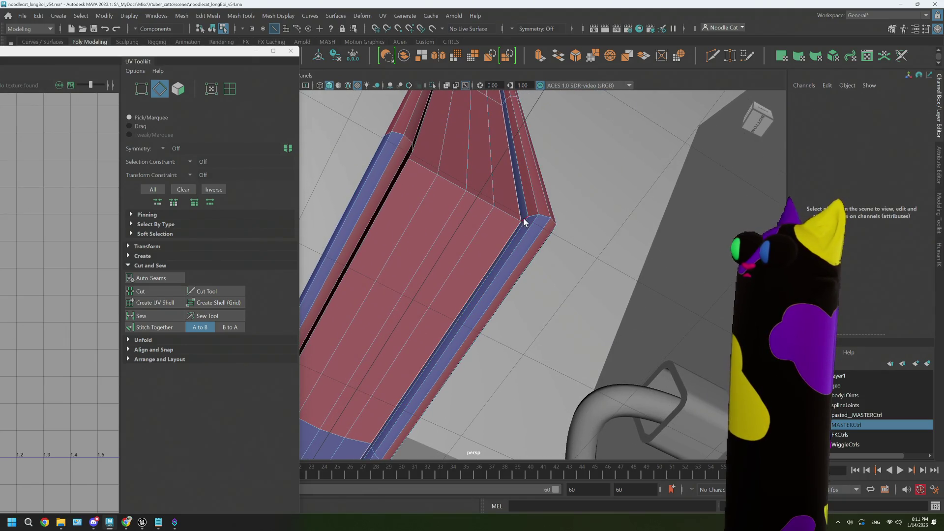
double_click(537, 221)
left_click(539, 222, "shift")
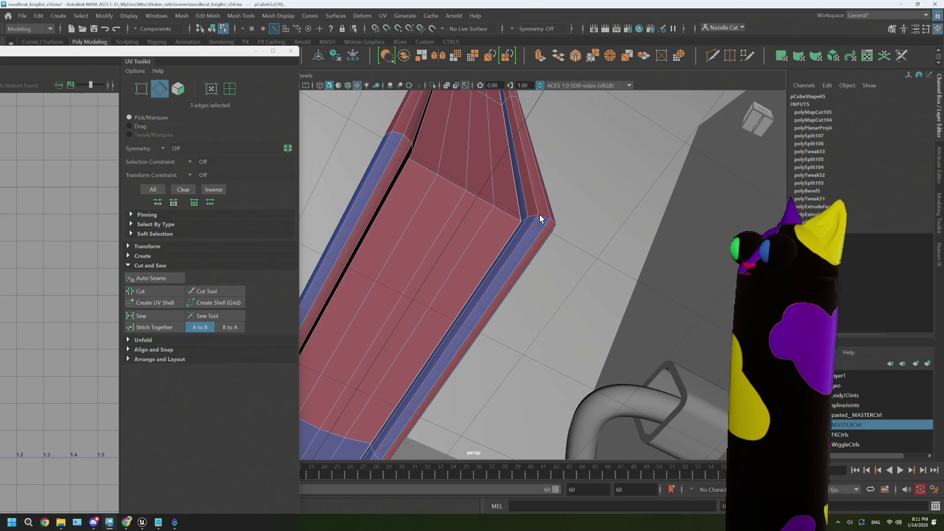
left_click_drag(546, 219, 506, 242, "alt")
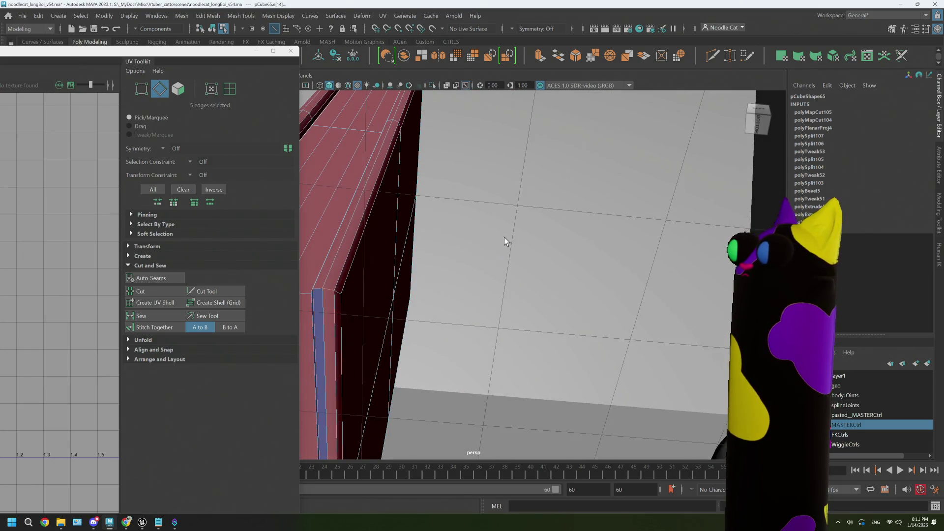
left_click(331, 287, "ctrl")
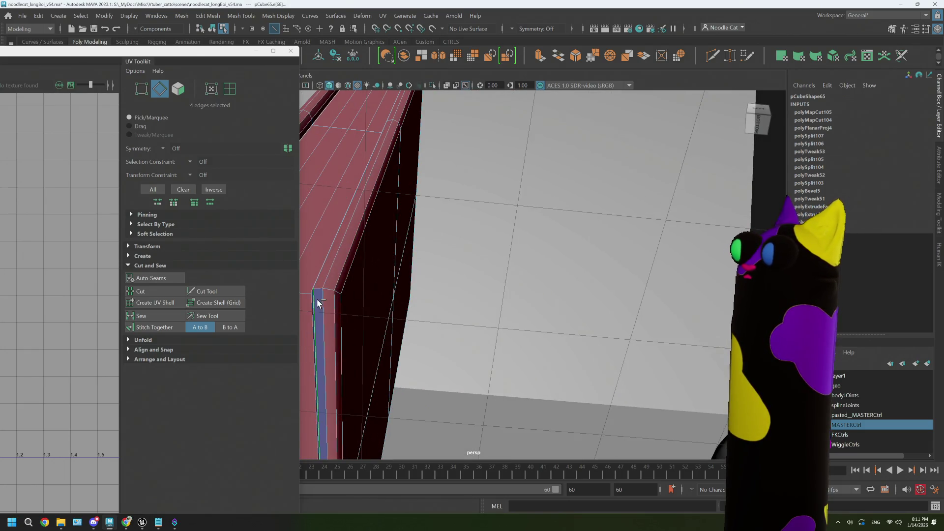
Step: Add a last short edge to the ring and cut the UVs along it
left_click_drag(347, 281, 460, 284, "alt")
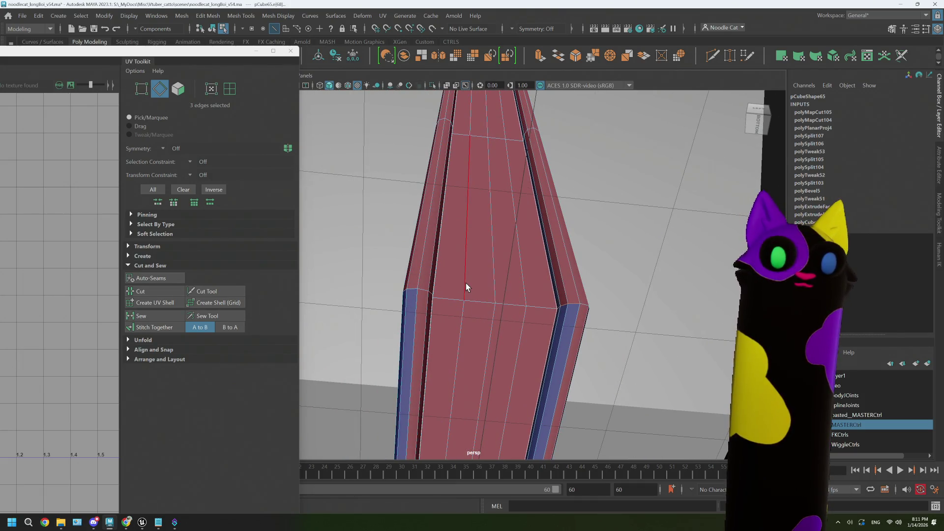
left_click_drag(434, 296, 319, 336, "alt")
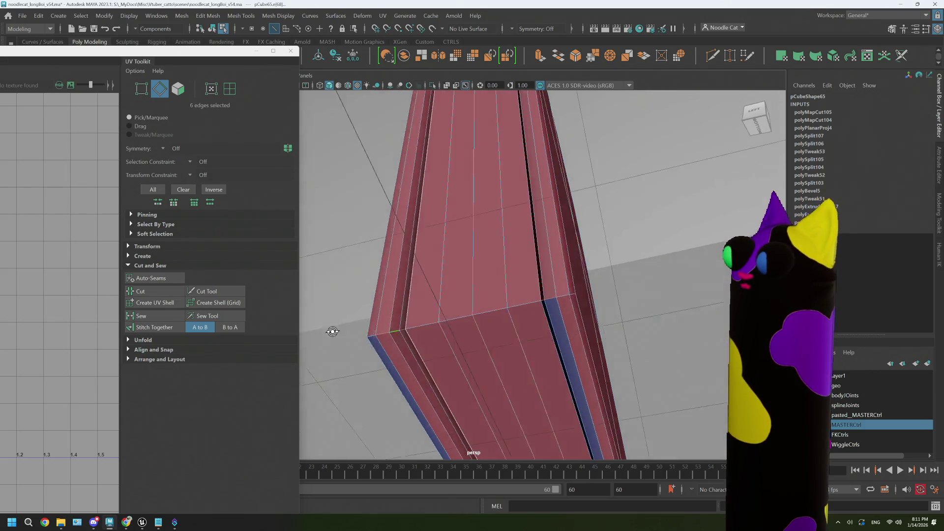
mouse_move(307, 336)
left_mouse_down("alt")
mouse_move(385, 310)
mouse_move(466, 221)
mouse_move(429, 225)
mouse_move(445, 219)
mouse_move(433, 248)
mouse_move(441, 248)
left_mouse_up("alt")
left_click(530, 207, "shift")
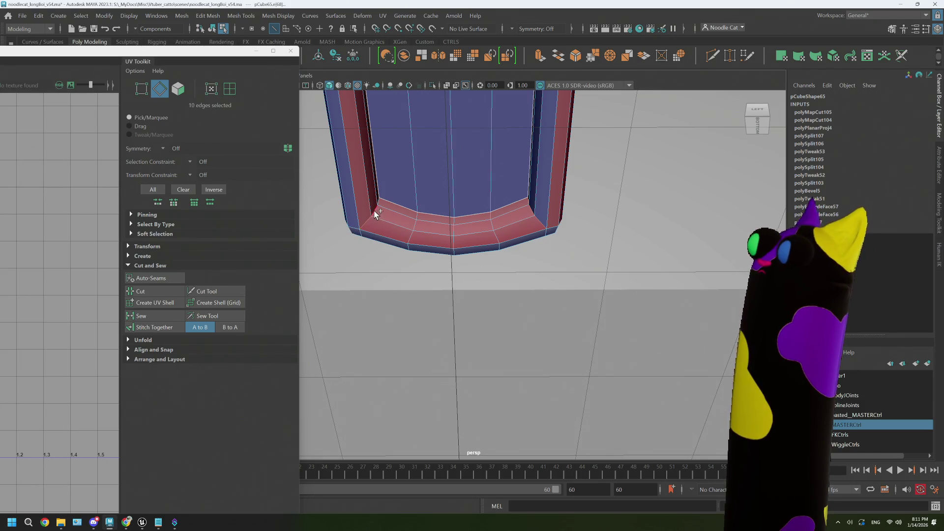
left_click(141, 292)
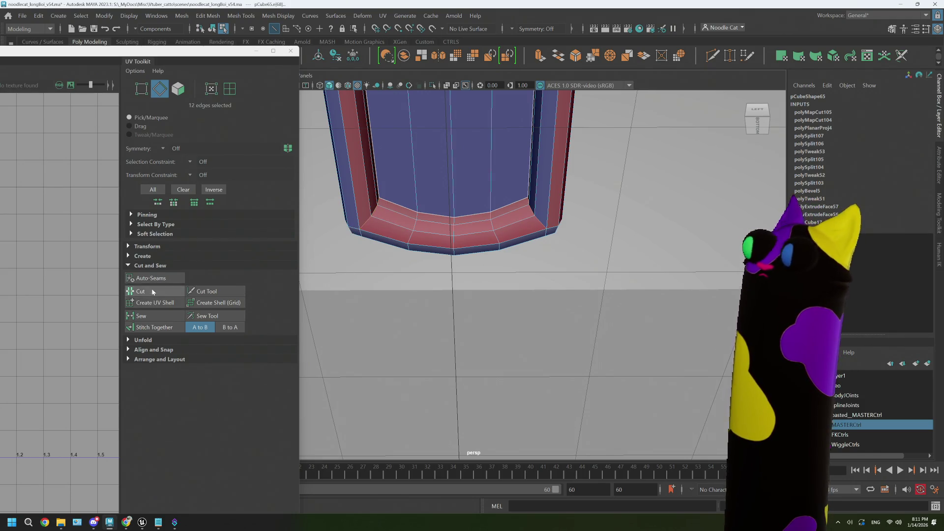
Step: Select one split edge on the book's side and sew its UVs back together
mouse_move(450, 237)
left_mouse_down("alt")
mouse_move(453, 178)
mouse_move(455, 288)
mouse_move(458, 199)
mouse_move(482, 247)
left_mouse_up("alt")
scroll(482, 247, "up", 3)
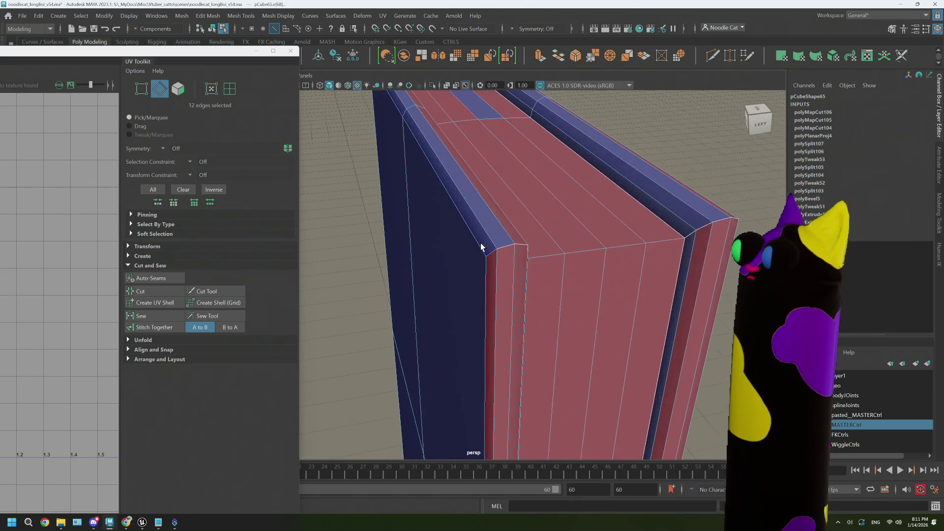
middle_click_drag(482, 248, 508, 242, "alt")
mouse_move(507, 242)
left_mouse_down("alt")
mouse_move(389, 262)
mouse_move(555, 256)
left_mouse_up("alt")
left_click(397, 258)
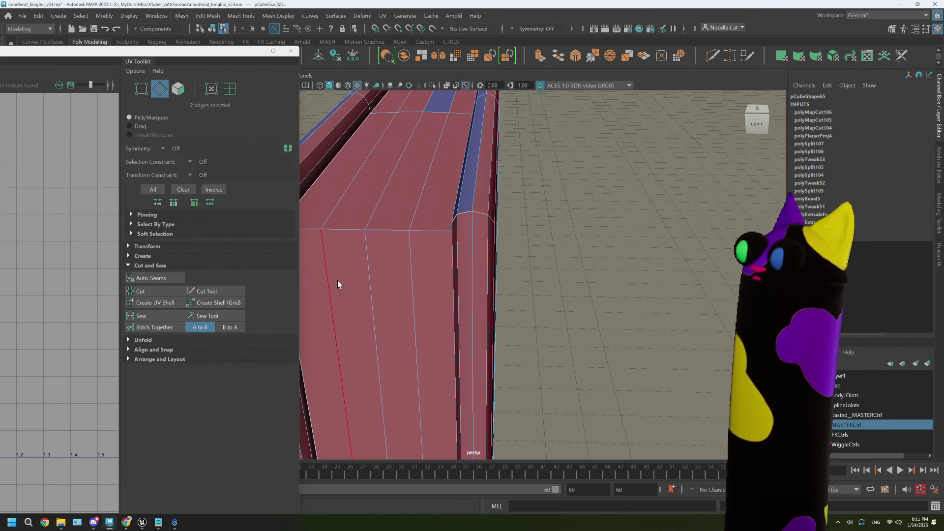
left_click(140, 316)
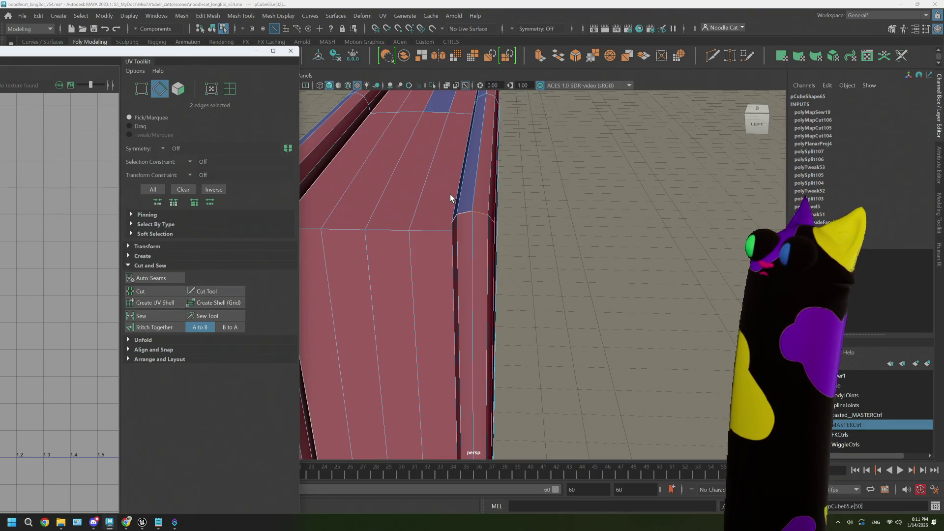
Step: Pick up the book's whole UV shell via the UV Shell selection mode
right_click_drag(451, 194, 491, 191)
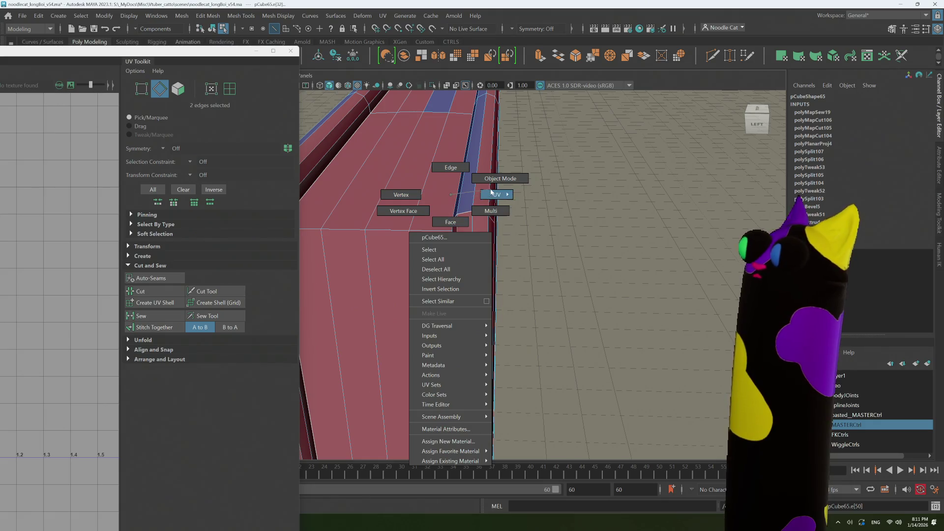
scroll(472, 244, "down", 5)
left_click(475, 265)
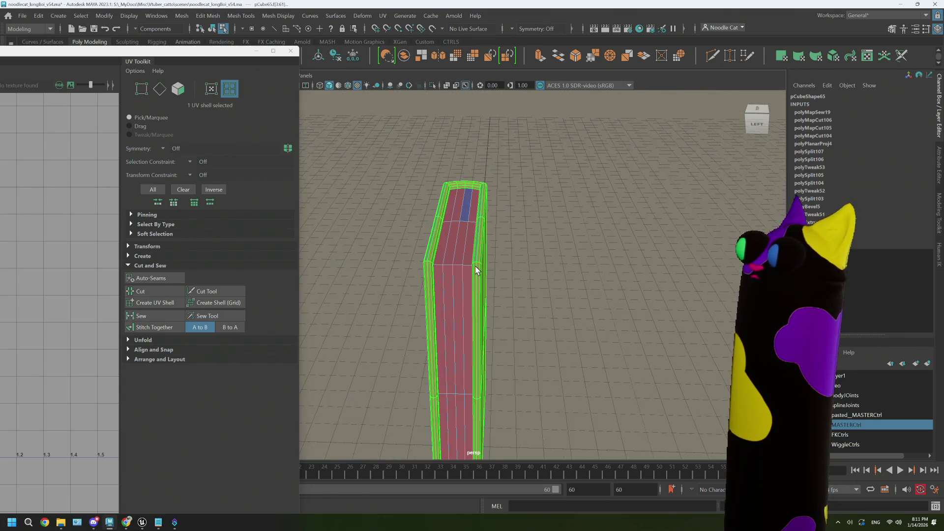
Step: Show the book's UV layout and unfold both the strip shell and the square shell
left_click(109, 522)
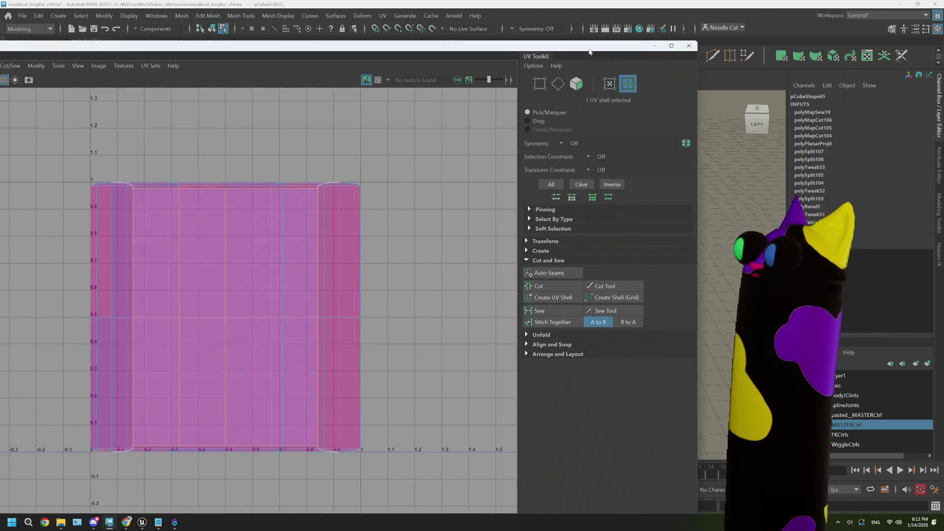
left_click_drag(590, 52, 606, 48)
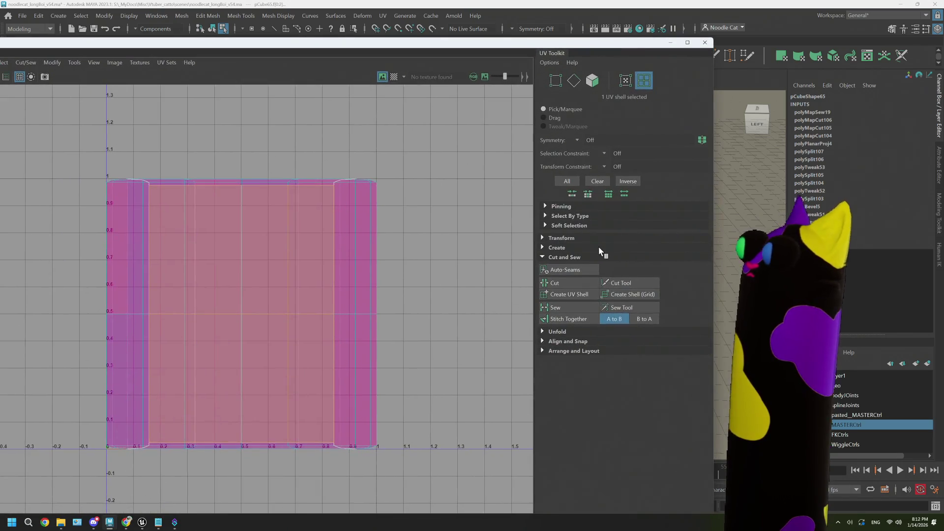
left_click(542, 331)
left_click(558, 355)
scroll(330, 326, "down", 2)
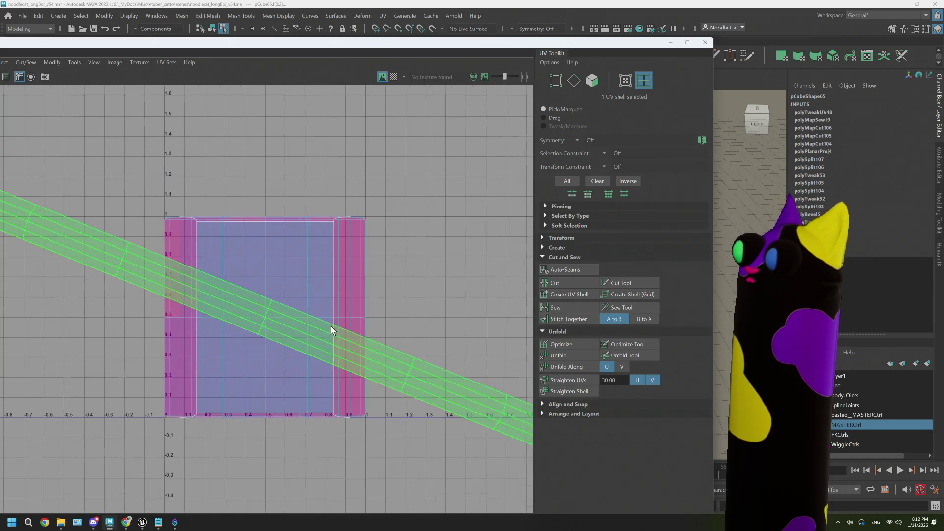
scroll(332, 327, "down", 1)
scroll(330, 332, "up", 1)
scroll(330, 332, "down", 1)
left_click(332, 301)
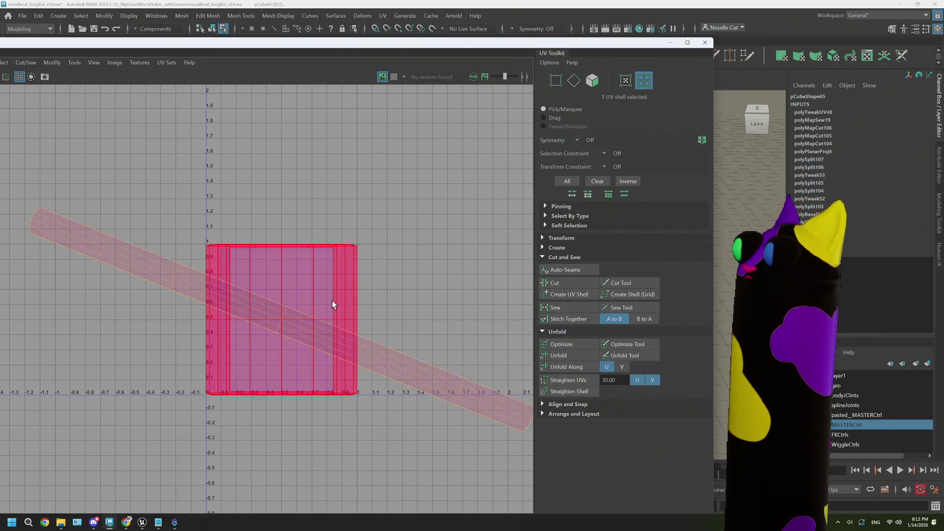
left_click(332, 300)
left_click(558, 355)
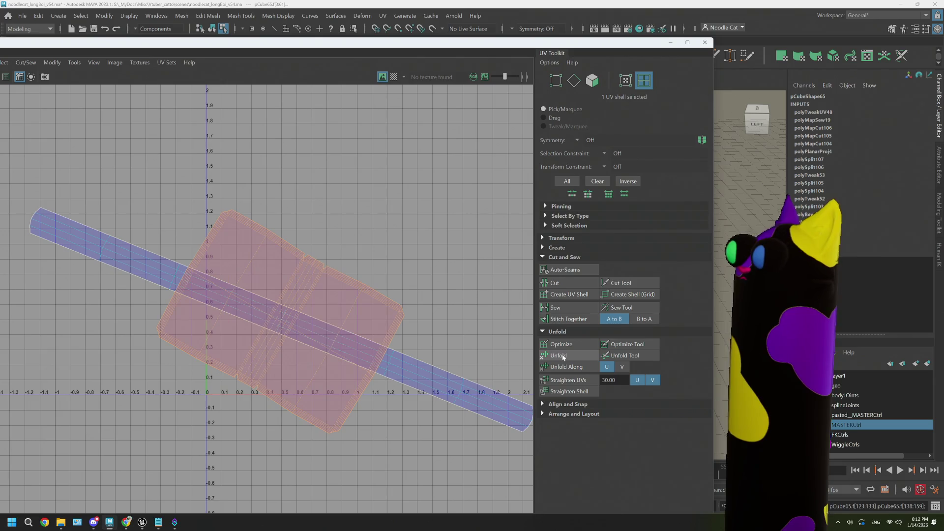
scroll(342, 279, "up", 2)
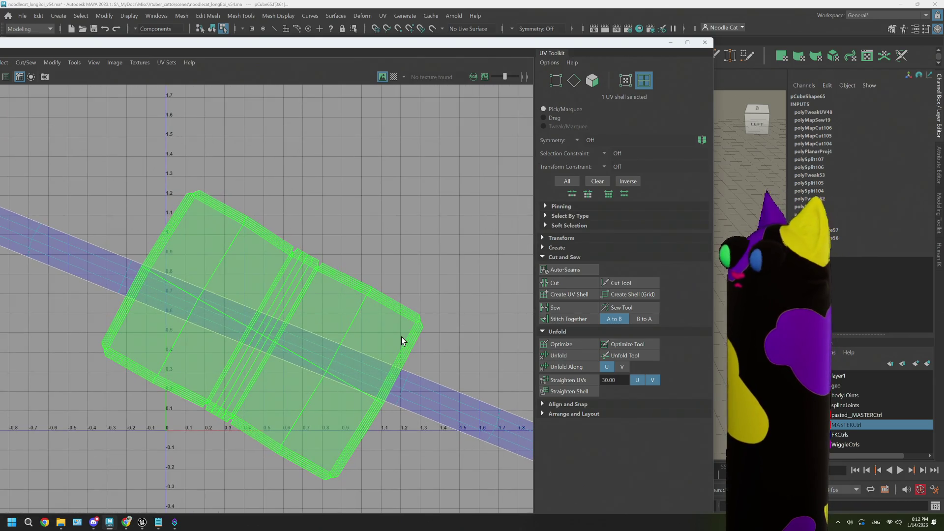
Step: Optimize the square shell three times and add the strip shell to the selection
left_click(562, 344)
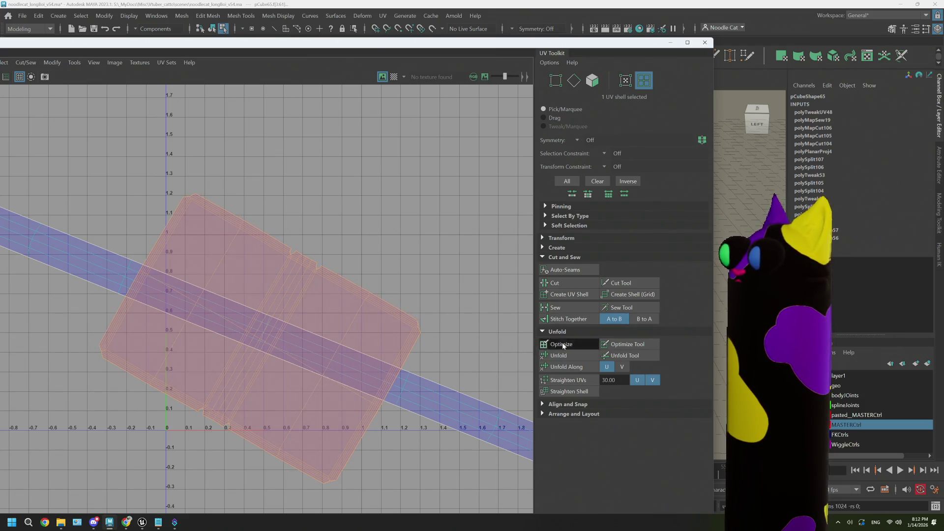
left_click(562, 345)
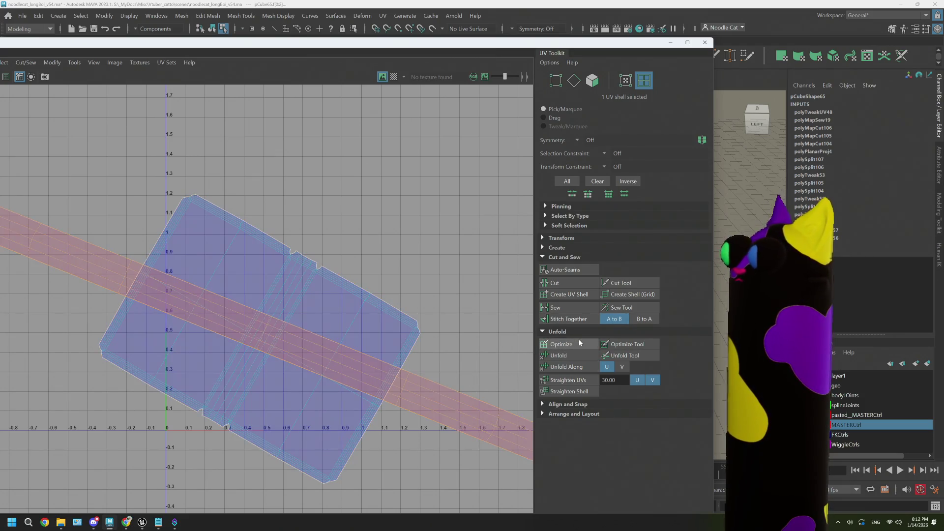
left_click(562, 344)
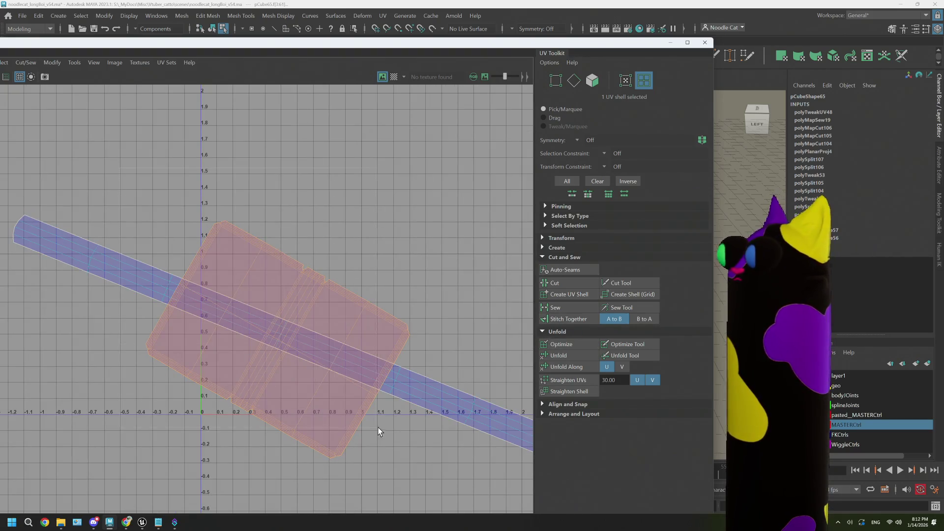
left_click(494, 436, "shift")
left_click(546, 405)
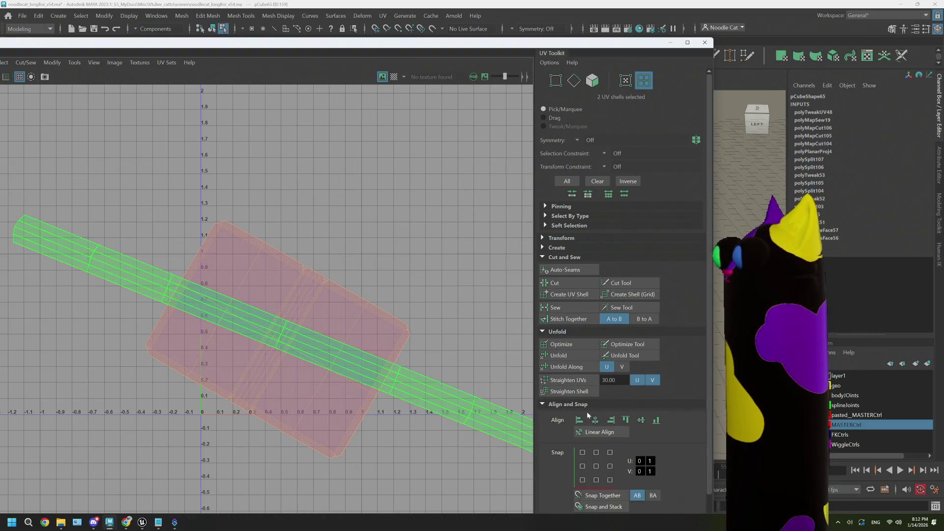
scroll(586, 412, "down", 2)
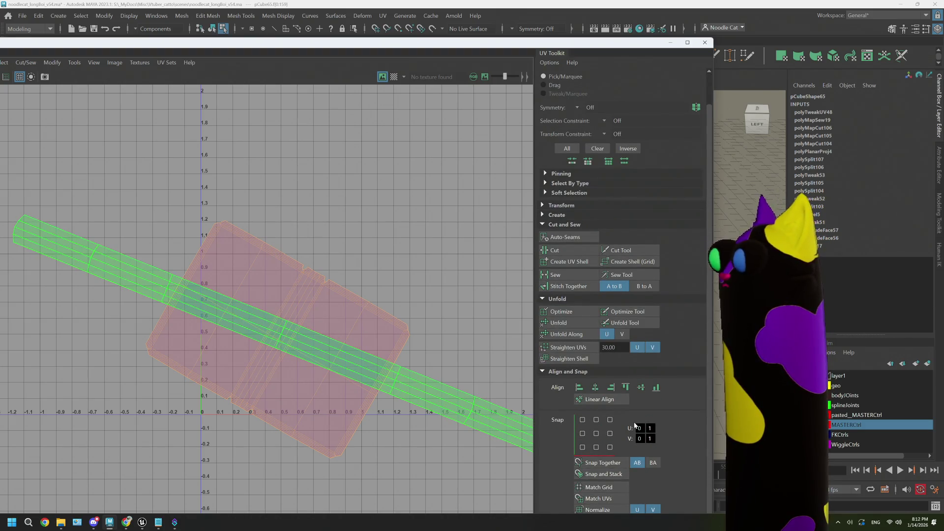
Step: Reselect the rectangular and strip shells and straighten the strip shell
left_click(609, 420)
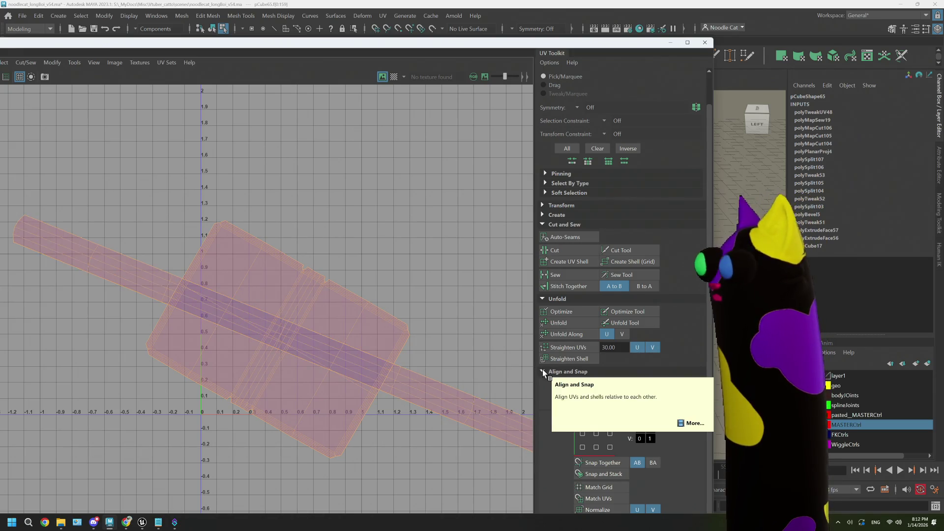
left_click(336, 322)
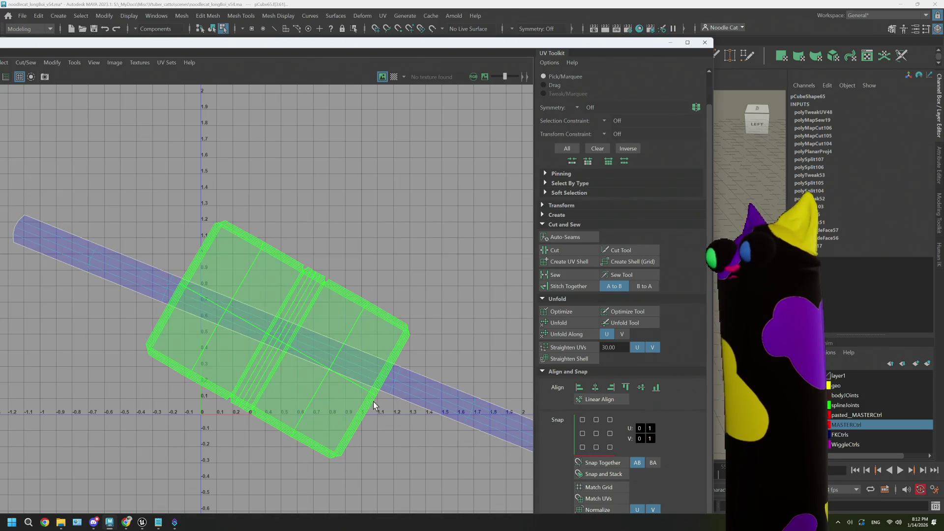
left_click(488, 365)
left_click(313, 331)
left_click(473, 442)
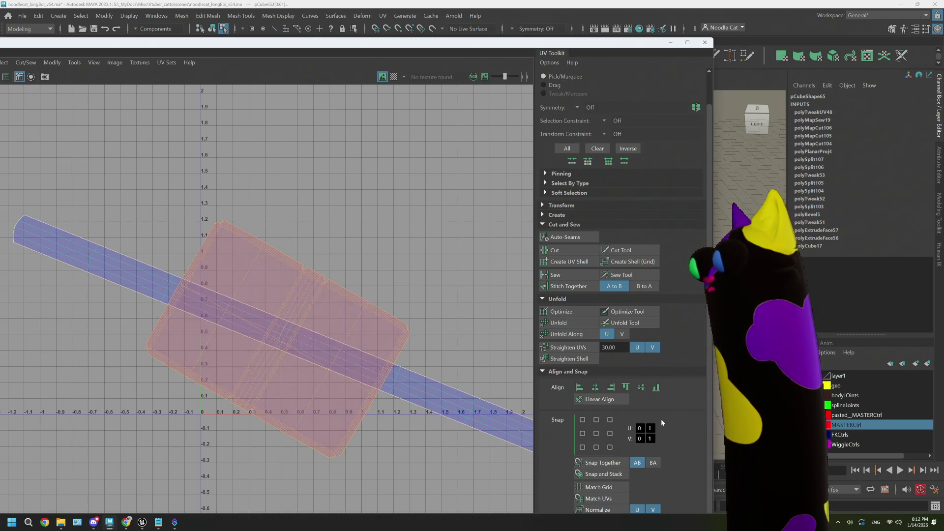
left_click(321, 336)
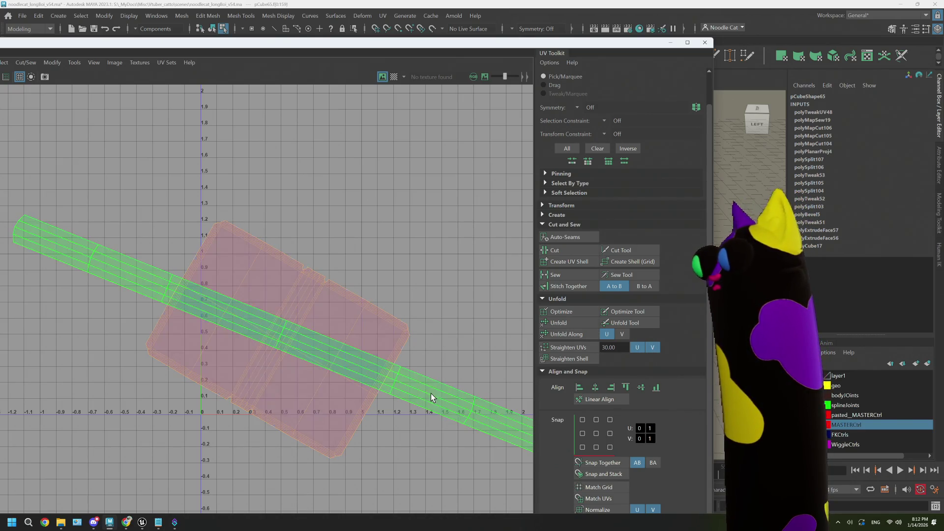
left_click(377, 341)
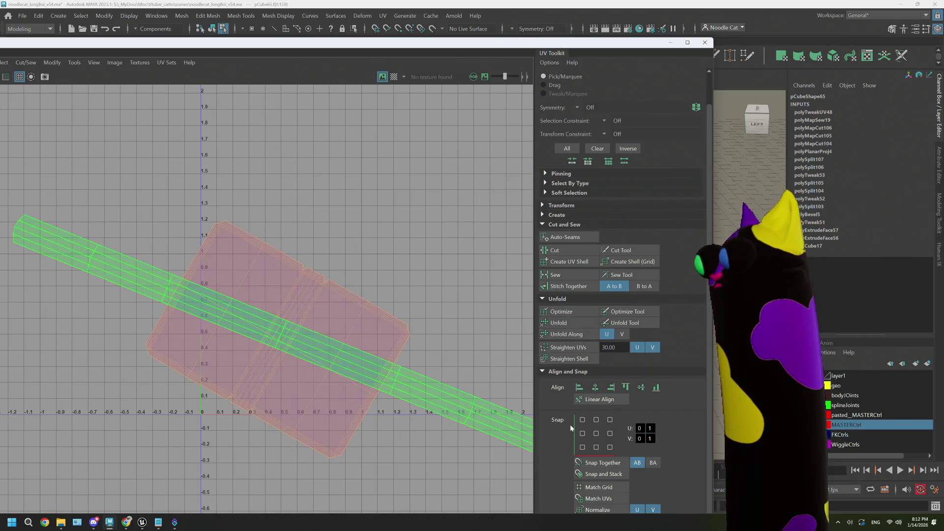
left_click(569, 358)
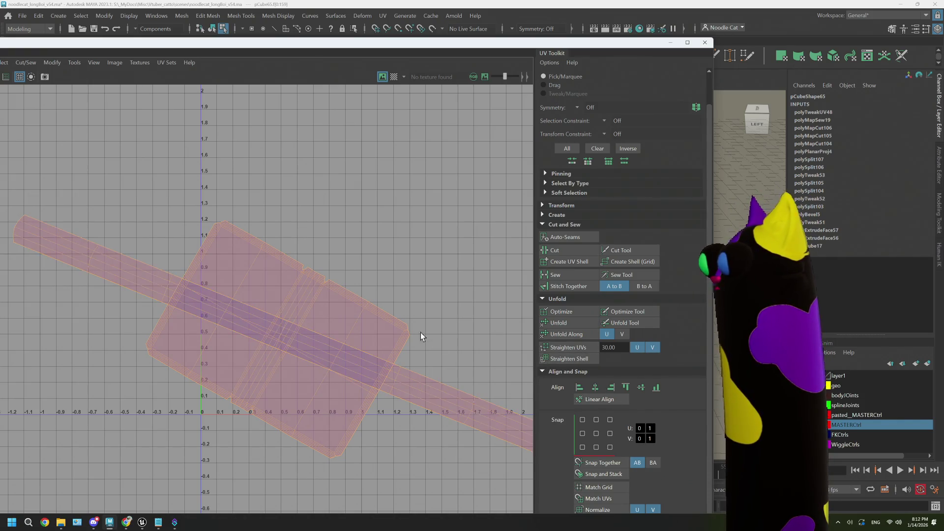
scroll(628, 317, "up", 2)
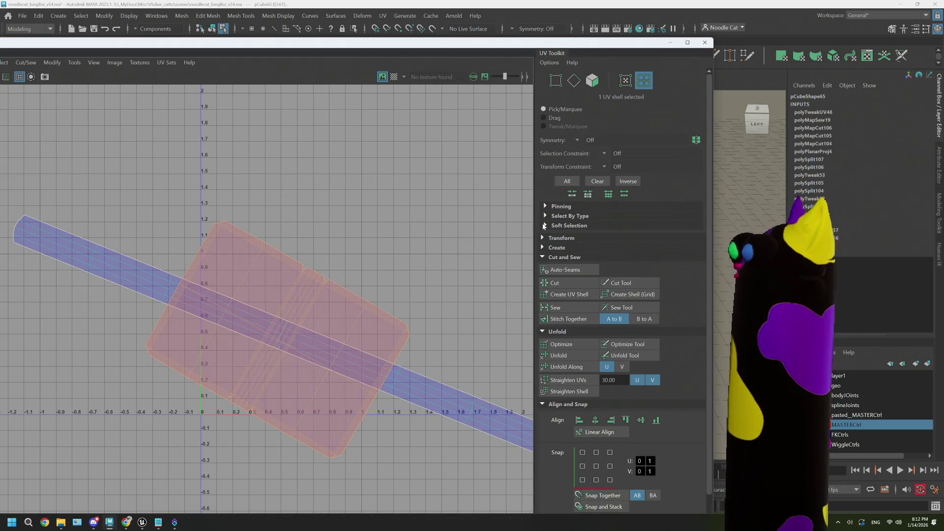
Step: Read the main shell's texel density of about 20 and apply it to the strip shell
left_click(544, 237)
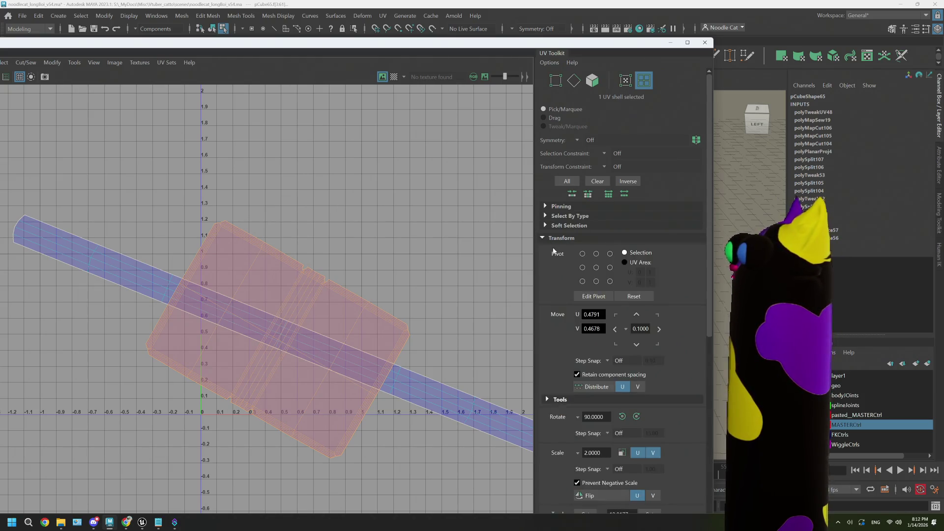
scroll(649, 364, "down", 3)
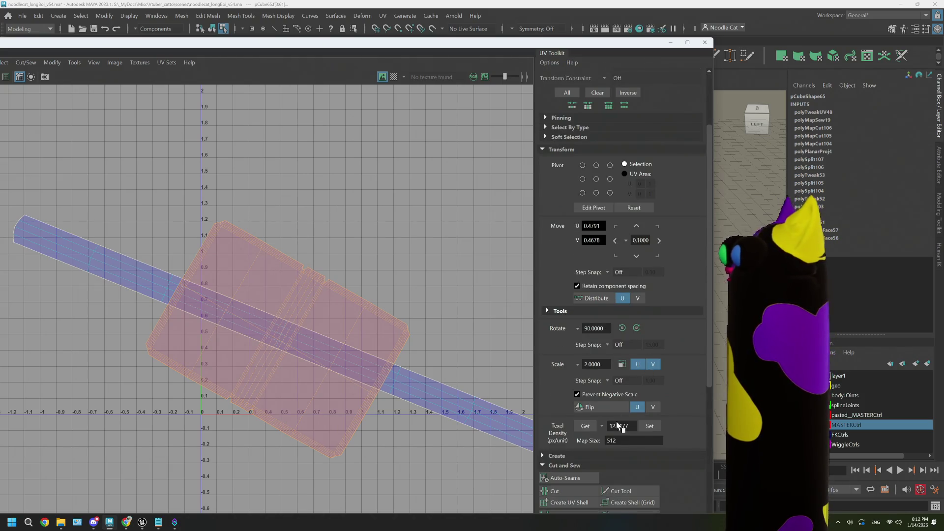
left_click(585, 425)
key("F12")
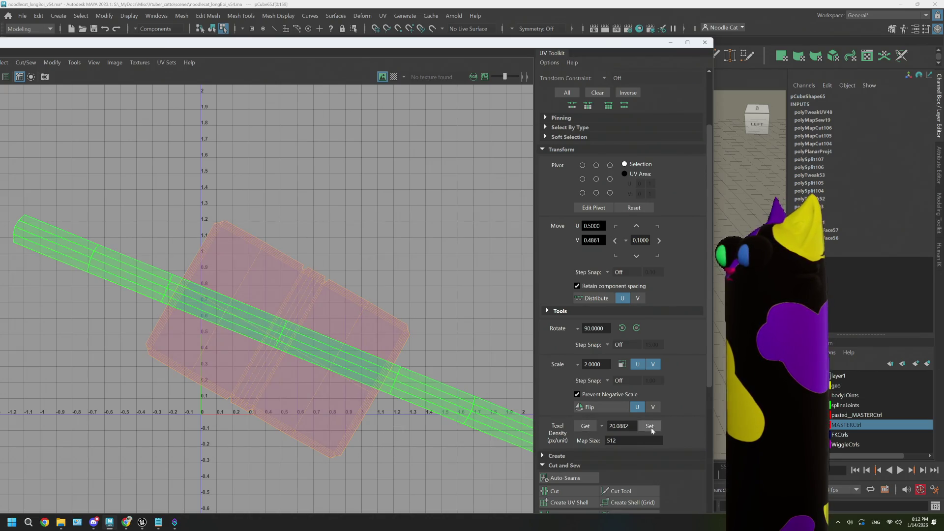
left_click(650, 426)
left_click(476, 402)
key("F11")
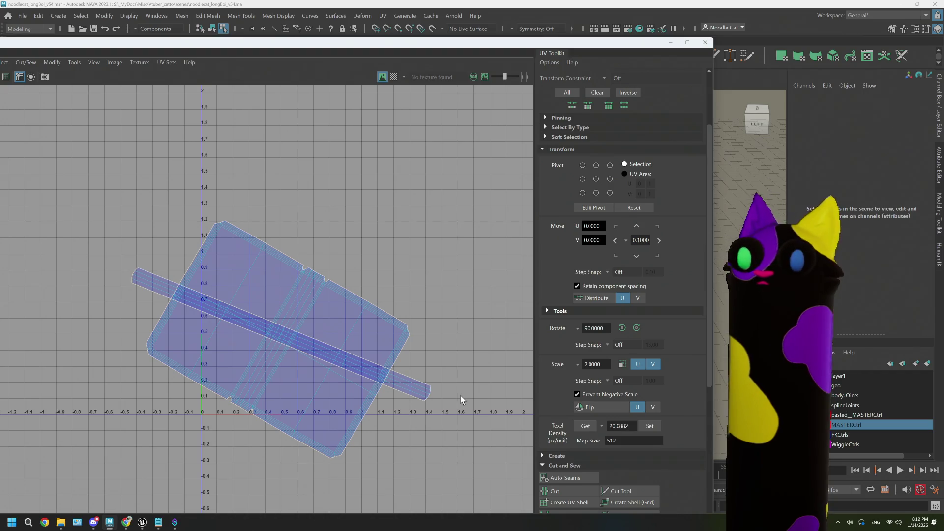
left_click(354, 362)
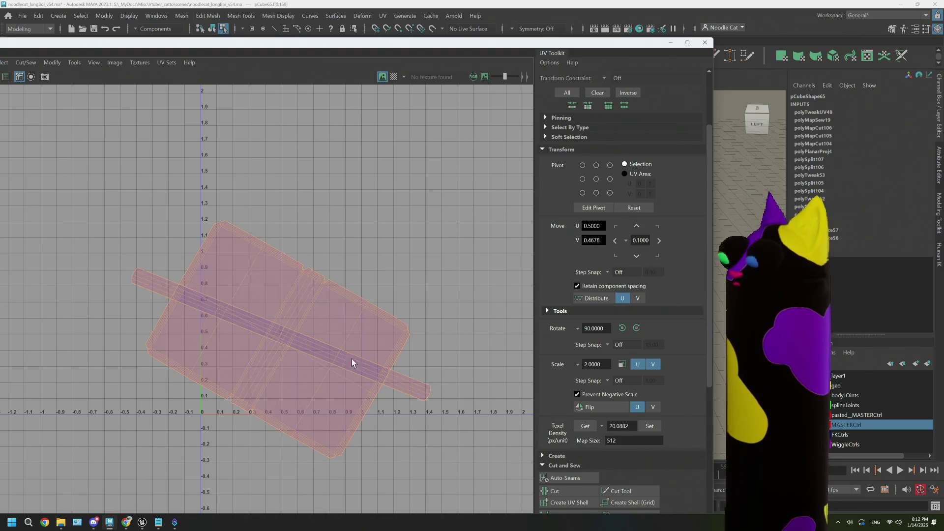
scroll(544, 247, "up", 2)
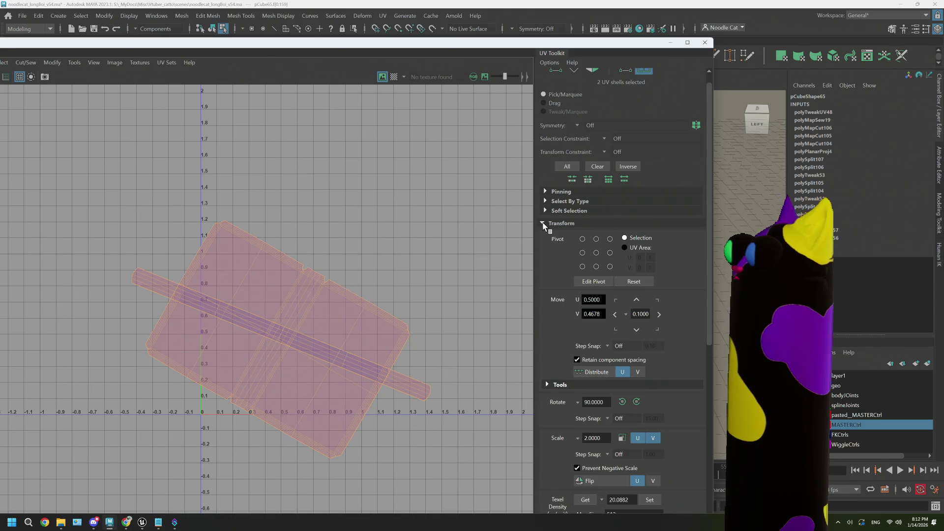
Step: Collapse the Transform and Tools sections to reveal the Arrange and Layout tools
left_click(543, 225)
left_click(542, 239)
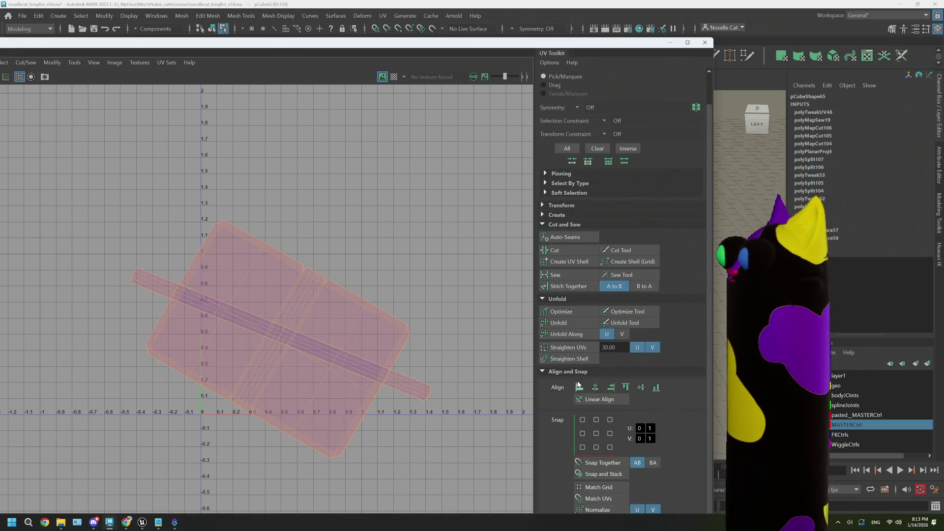
left_click(542, 370)
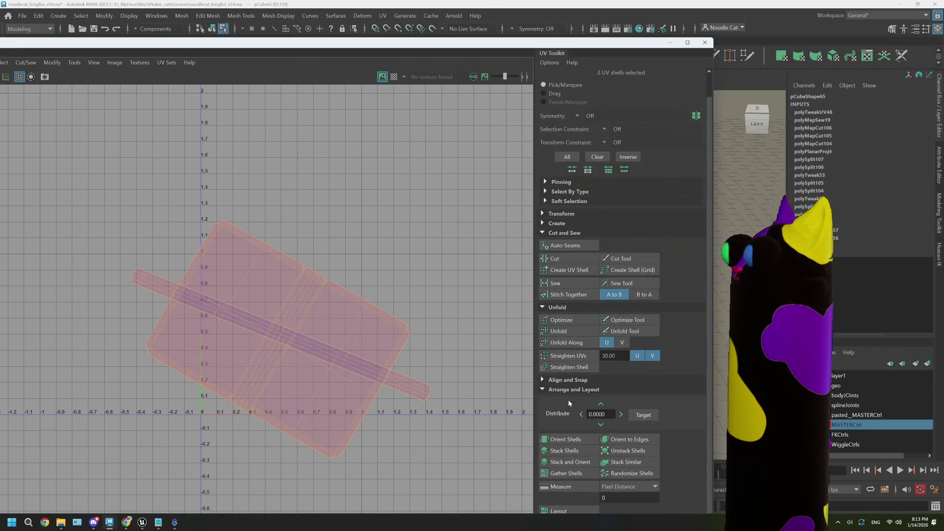
Step: Orient the shells to the axes, pack them into 0–1 space and move the strip aside
left_click(566, 440)
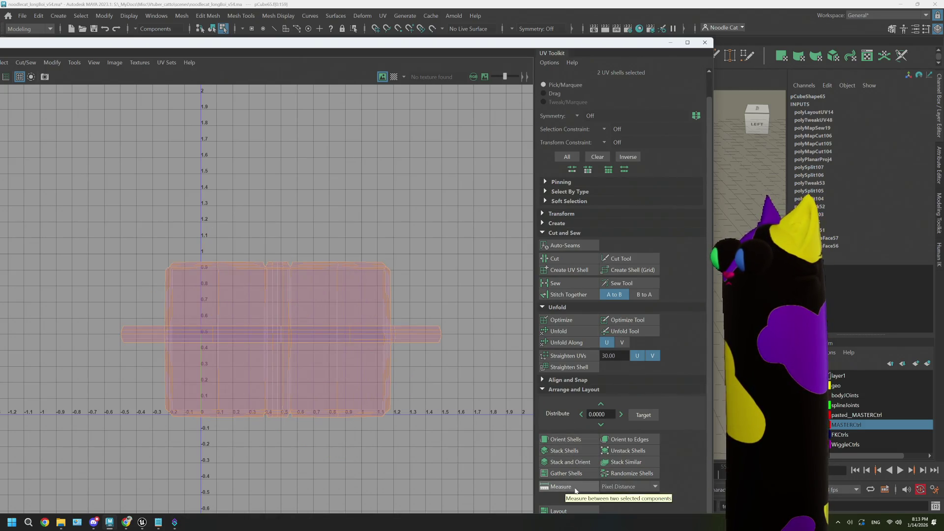
left_click(558, 510)
scroll(319, 358, "down", 2)
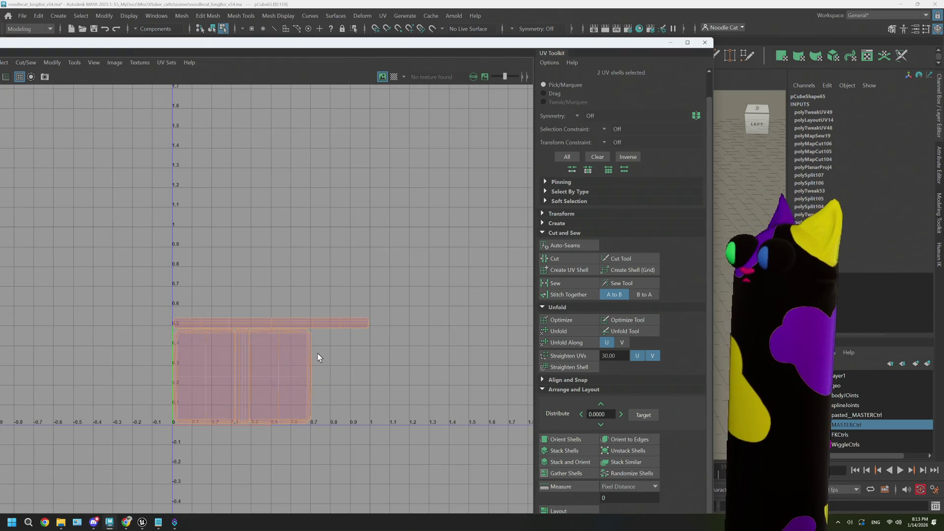
scroll(318, 358, "up", 2)
left_click(338, 317)
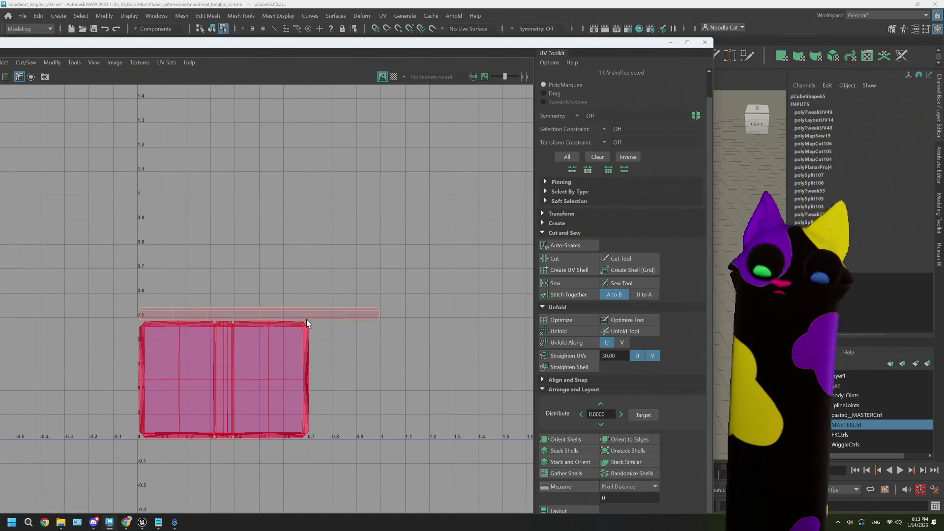
scroll(307, 319, "down", 1)
left_click_drag(267, 315, 501, 249)
Step: Scale up the large shell inside the first tile with the checker texture shown
left_click(242, 369)
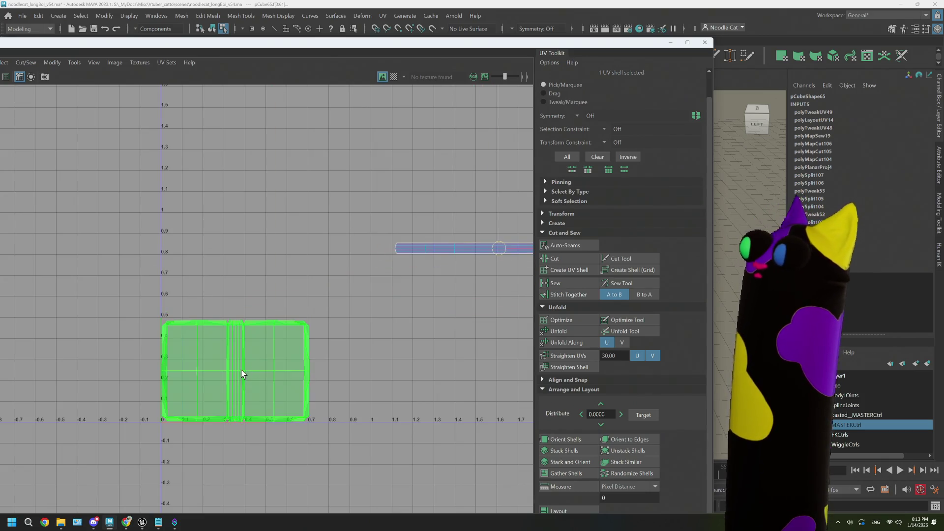
left_click(235, 371)
left_click_drag(251, 374, 311, 368)
left_click(394, 74)
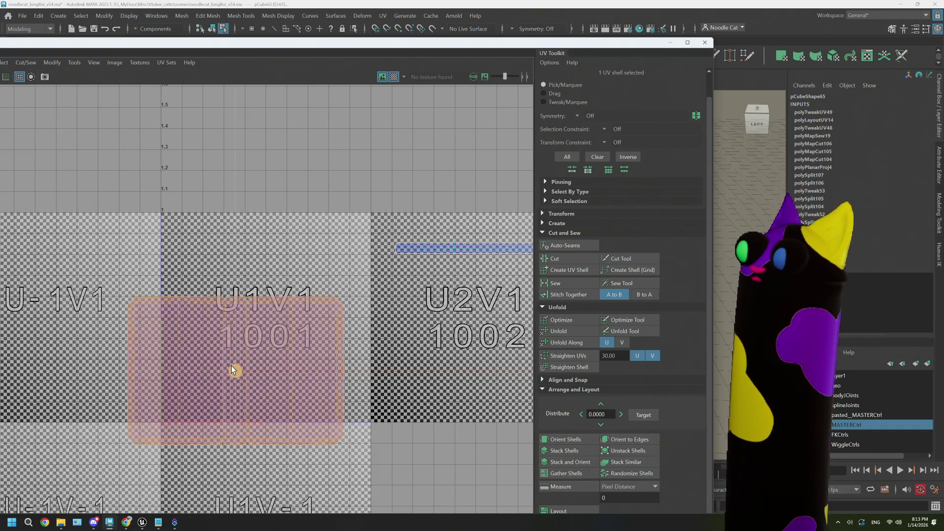
Step: Finish scaling the large shell and move it into the U1V1 tile with its pivot set
left_click(231, 365)
left_click_drag(250, 353, 261, 348)
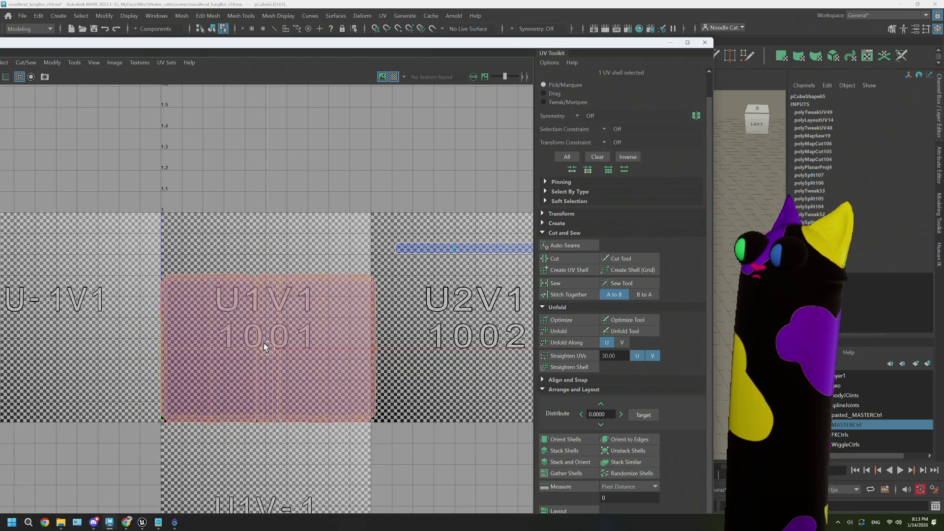
left_click(263, 343)
left_click(264, 346)
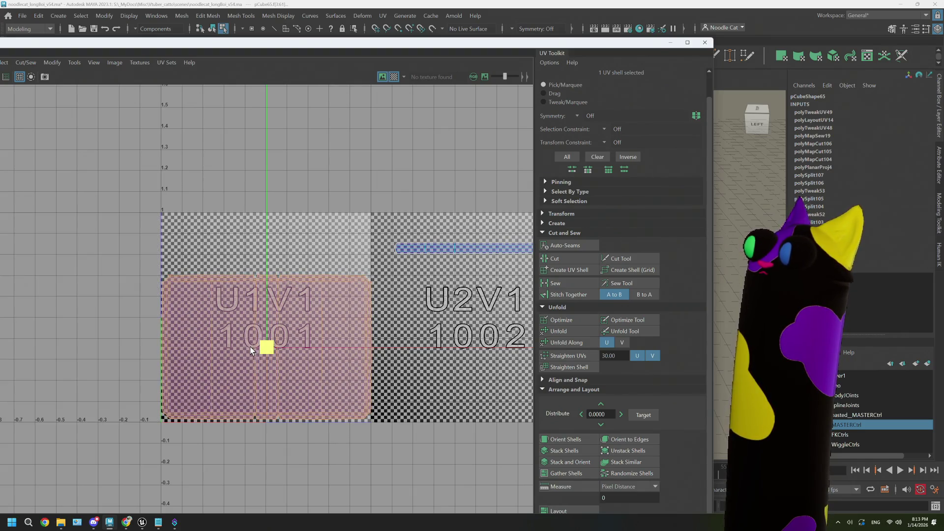
left_click(267, 348)
left_click(344, 354)
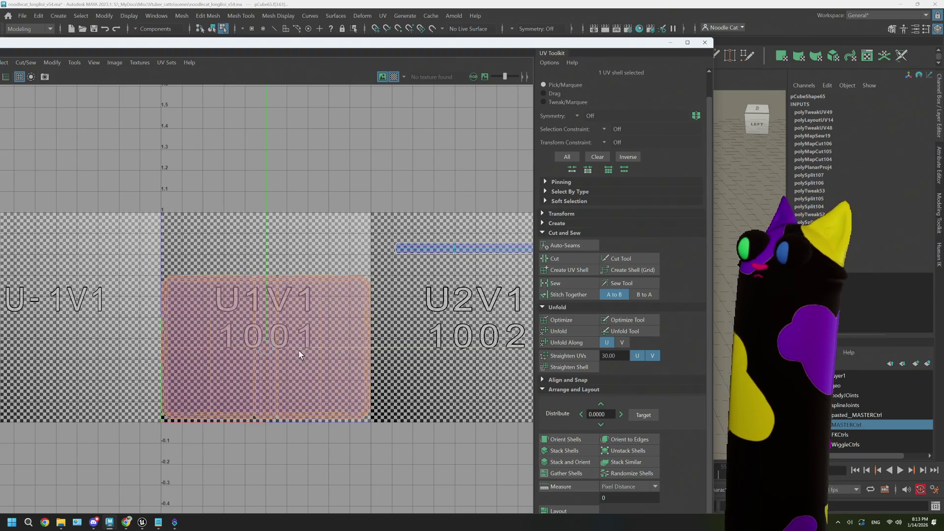
left_click(267, 347)
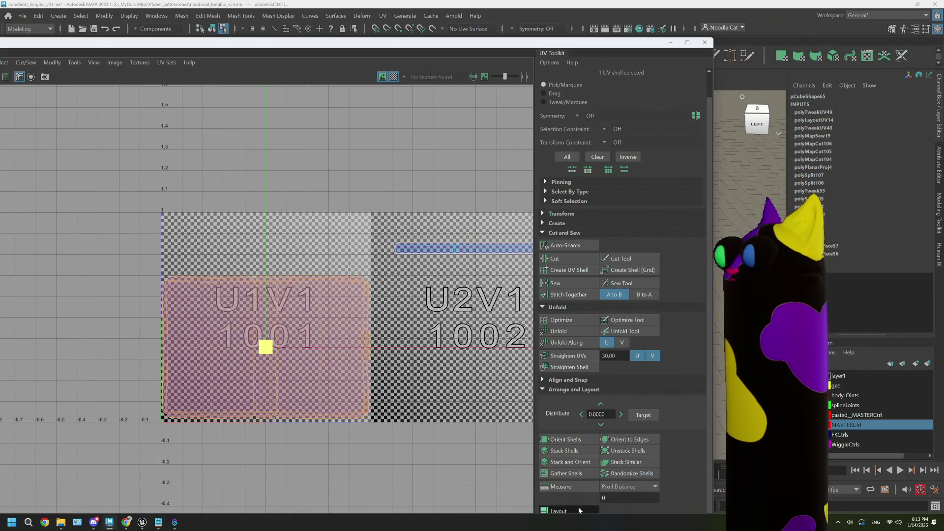
Step: Bring the thin strip shell into the tile and place it just above the large shell
left_click(430, 247)
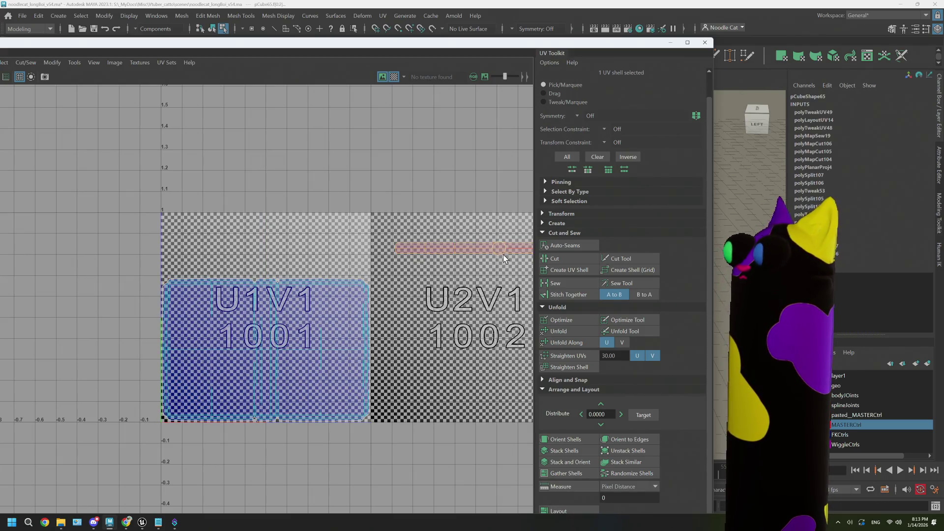
key("Delete")
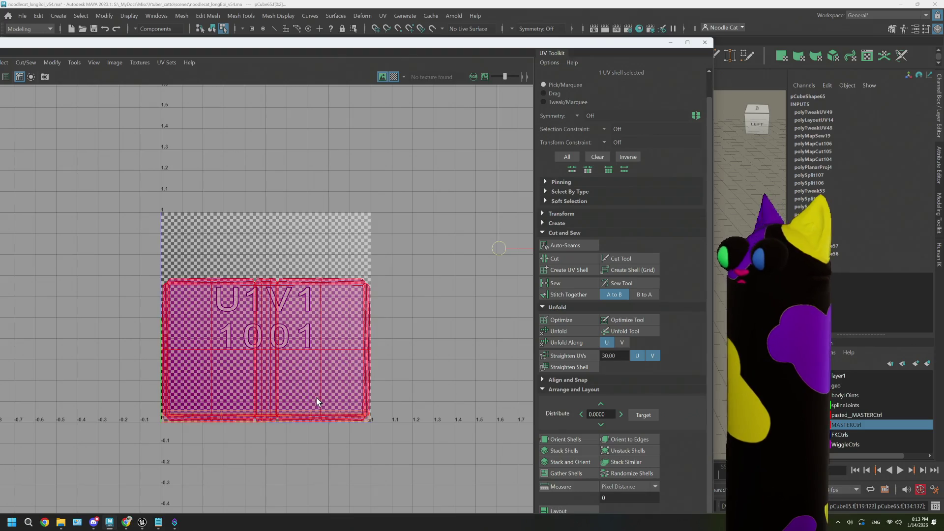
left_click(258, 361)
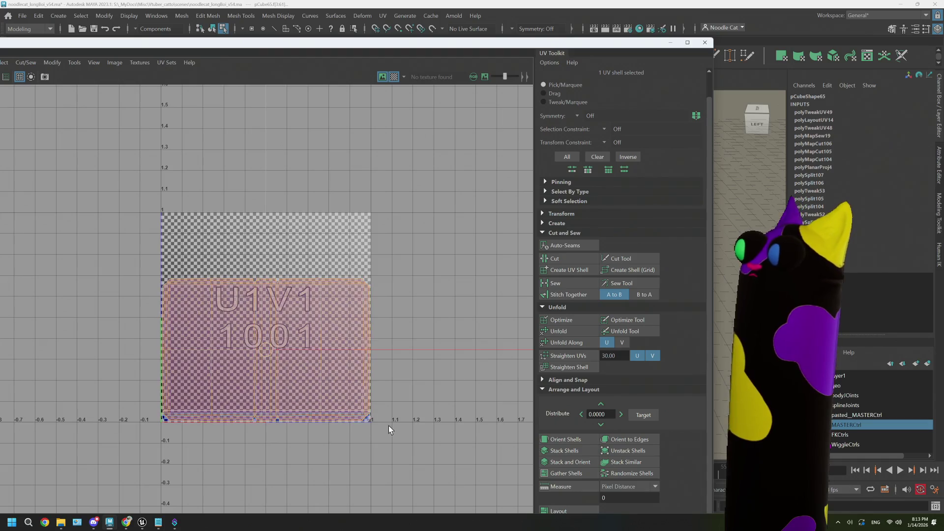
left_click(370, 420)
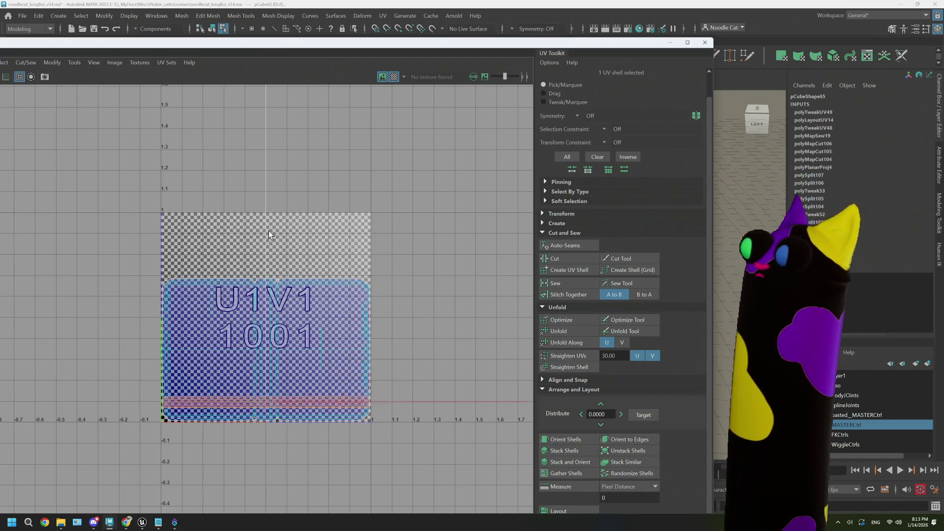
mouse_move(267, 247)
left_mouse_down()
mouse_move(266, 59)
mouse_move(272, 103)
left_mouse_up()
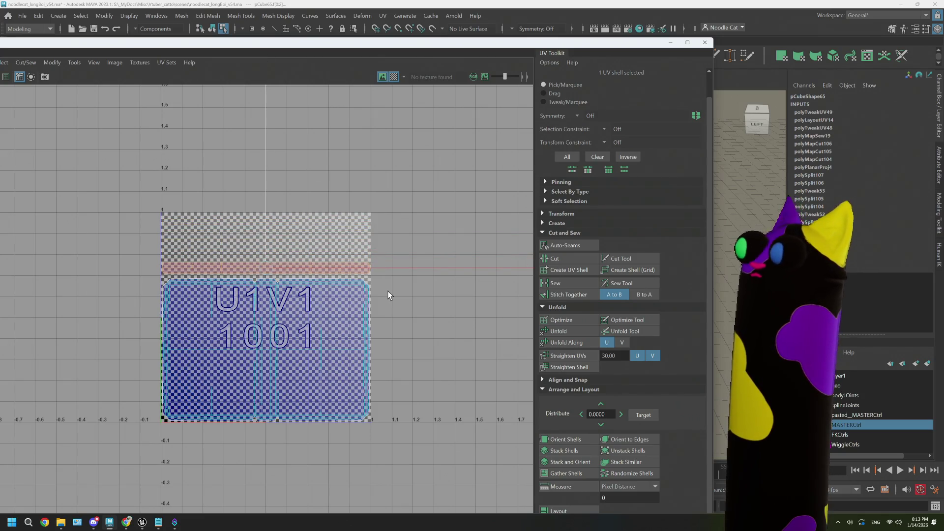
left_click(295, 340)
scroll(370, 343, "up", 2)
scroll(327, 401, "up", 2)
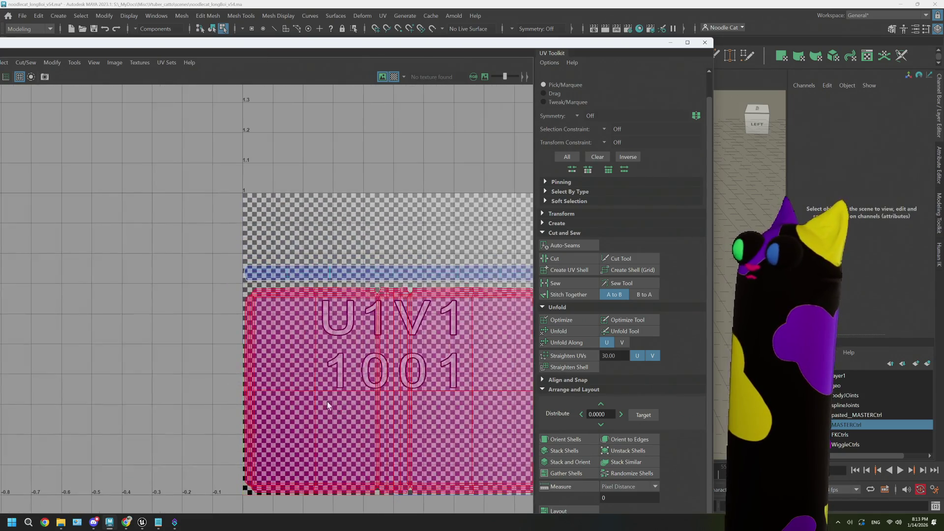
left_click(186, 330)
Step: Lower the UV editor to check the box in the 3D view, then bring it back up
mouse_move(416, 50)
left_mouse_down()
mouse_move(437, 288)
mouse_move(413, 417)
left_mouse_up()
middle_click_drag(398, 317, 458, 280, "alt")
left_click(472, 281)
mouse_move(502, 317)
left_mouse_down("alt")
mouse_move(364, 243)
mouse_move(413, 221)
left_mouse_up("alt")
left_click(590, 259)
left_click_drag(408, 414, 443, 159)
left_click_drag(332, 413, 295, 332, "alt")
left_click(303, 321)
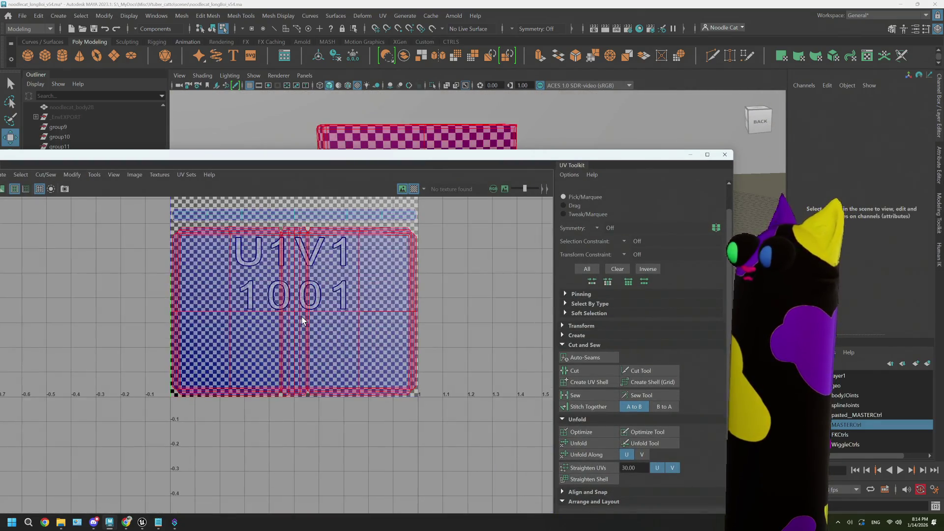
Step: Return to whole-shell selection and maximize the UV editor, framing the shells
right_click(303, 321)
scroll(295, 332, "down", 2)
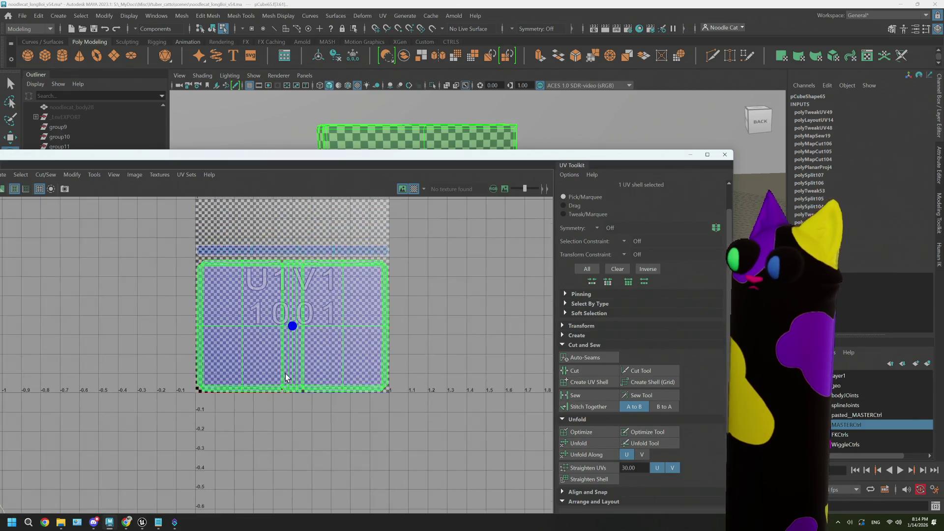
scroll(286, 377, "down", 2)
left_click(295, 325)
left_click_drag(531, 155, 626, 6)
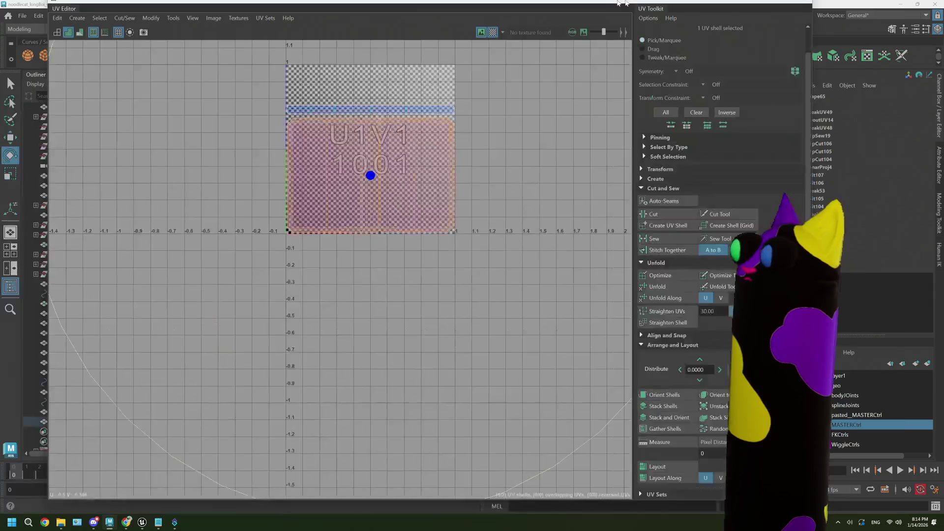
double_click(626, 6)
key("f")
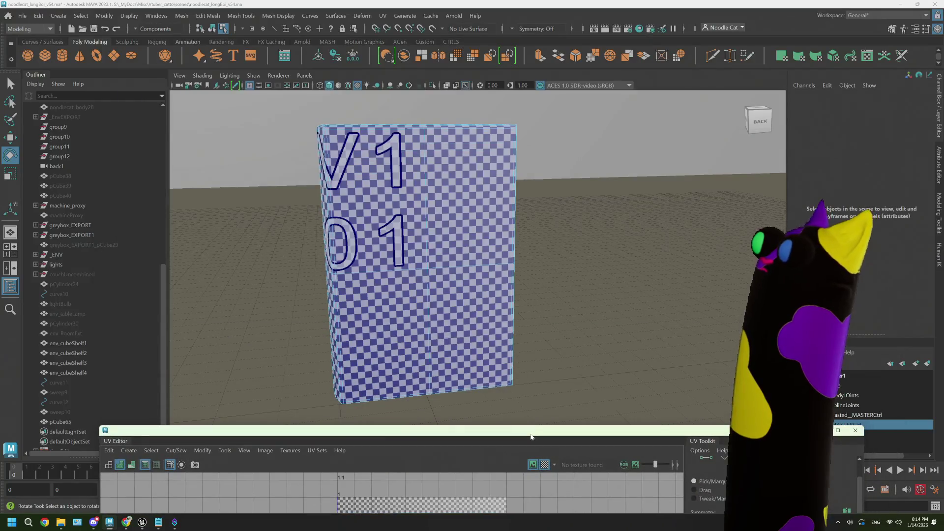
Step: Tumble around the checker-textured box and select its top faces to view their UVs
left_click_drag(413, 288, 491, 288, "alt")
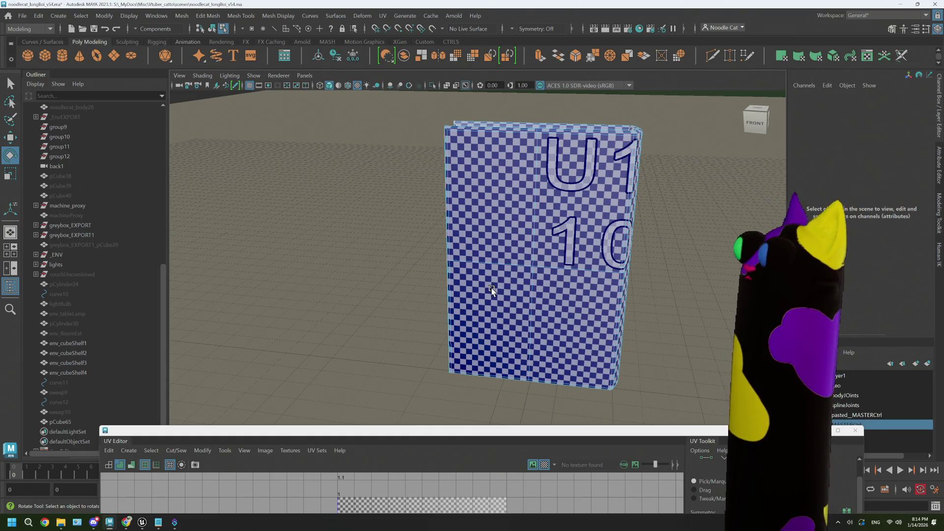
left_click_drag(562, 226, 569, 252, "alt")
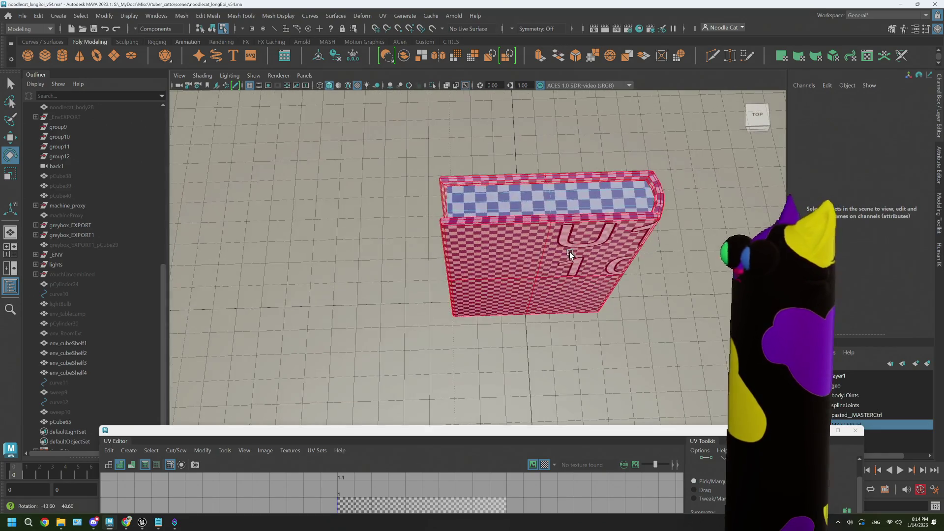
left_click(572, 192)
mouse_move(367, 431)
left_mouse_down()
mouse_move(367, 142)
mouse_move(408, 380)
mouse_move(332, 2)
left_mouse_up()
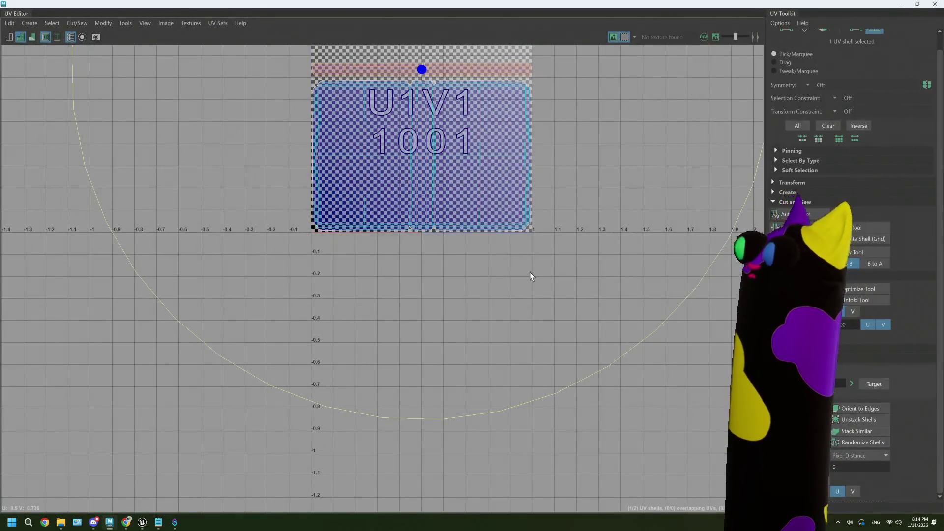
middle_click_drag(332, 317, 302, 414, "alt")
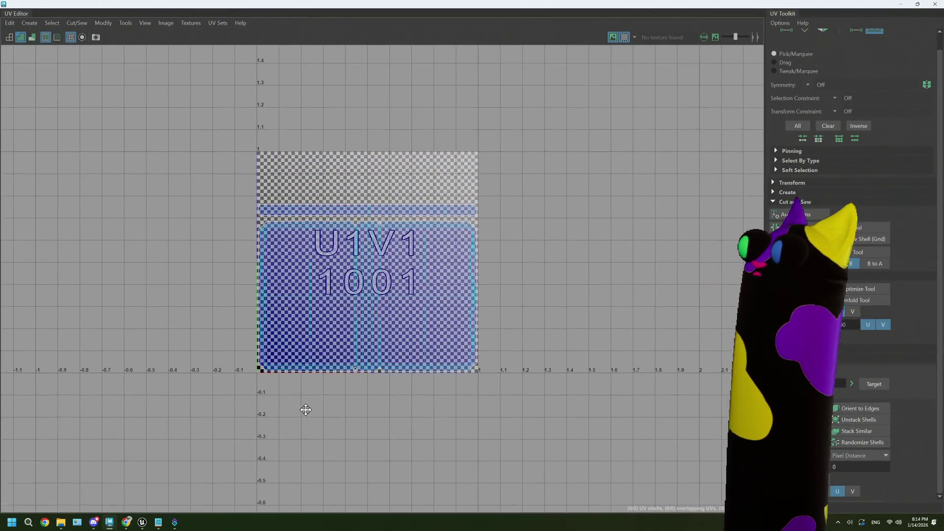
scroll(455, 366, "up", 2)
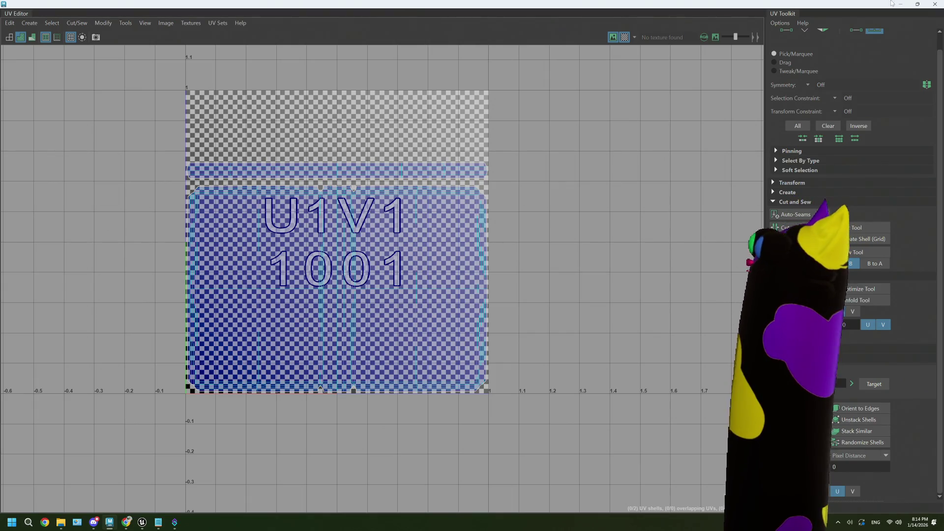
Step: Close the UV editor and reselect the box in the front view
left_click(933, 5)
left_click(472, 214)
middle_click_drag(472, 237, 545, 259, "alt")
left_click(476, 209)
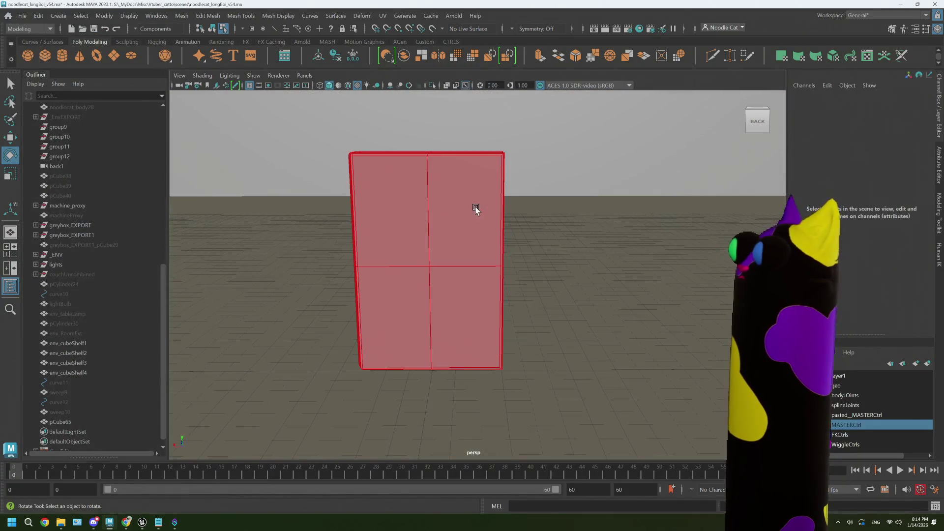
Step: Select the box as a whole object from an angled view
right_click_drag(476, 209, 517, 192)
middle_click_drag(551, 224, 609, 220, "alt")
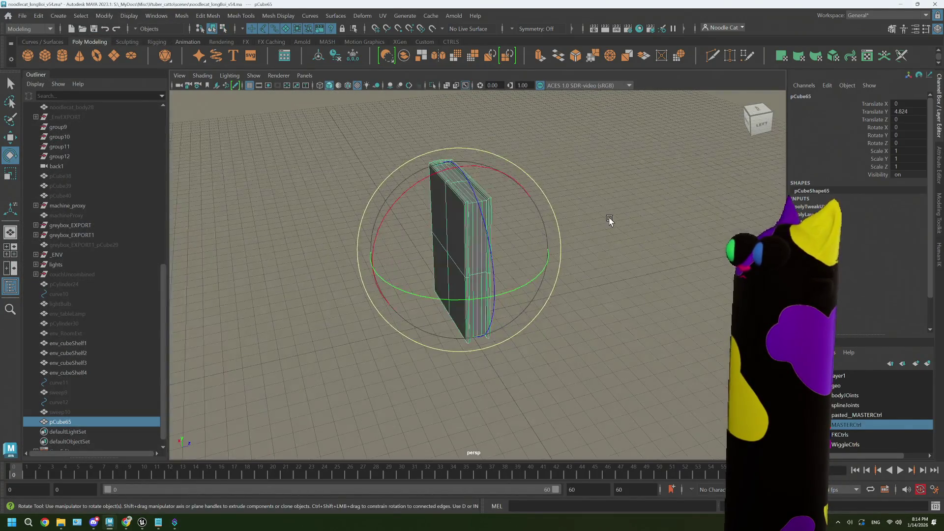
left_click(609, 220)
left_click(473, 233)
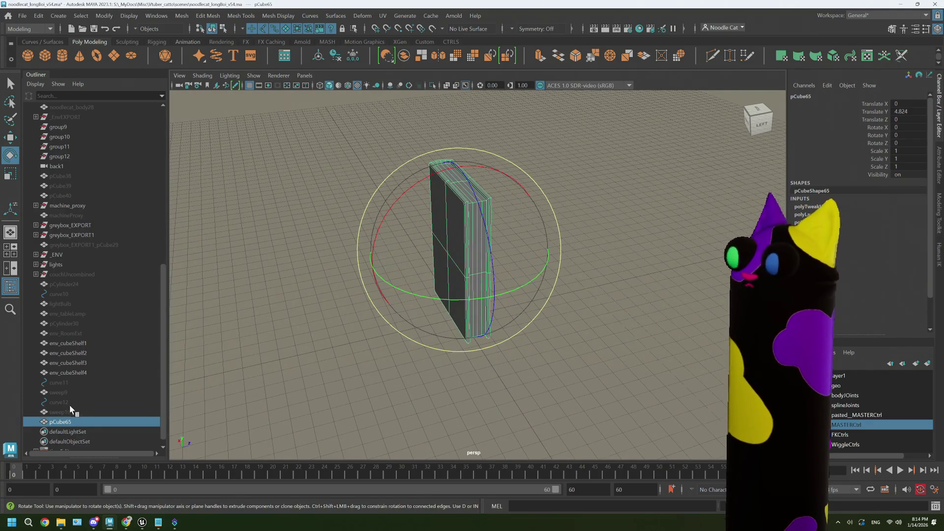
Step: Rename pCube65 to bookBase in the Outliner and view the book from behind
double_click(59, 422)
type("book")
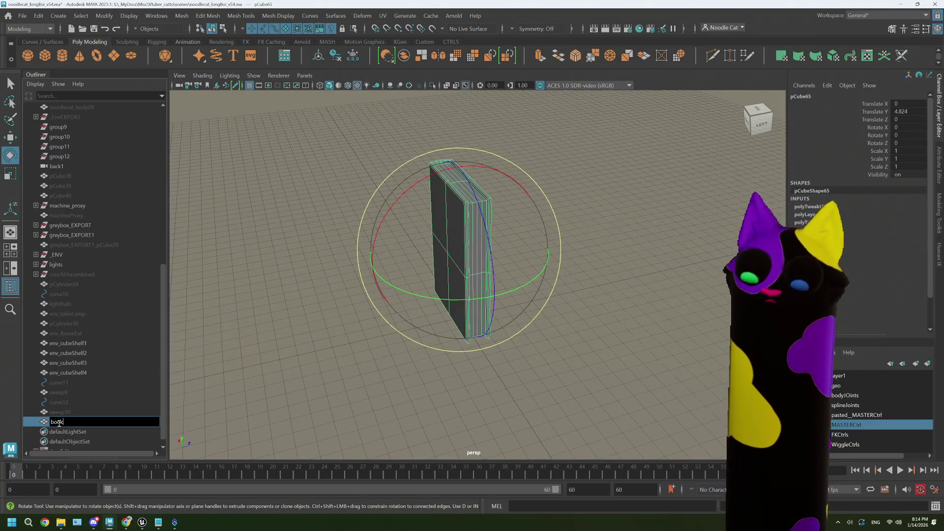
type("Bas")
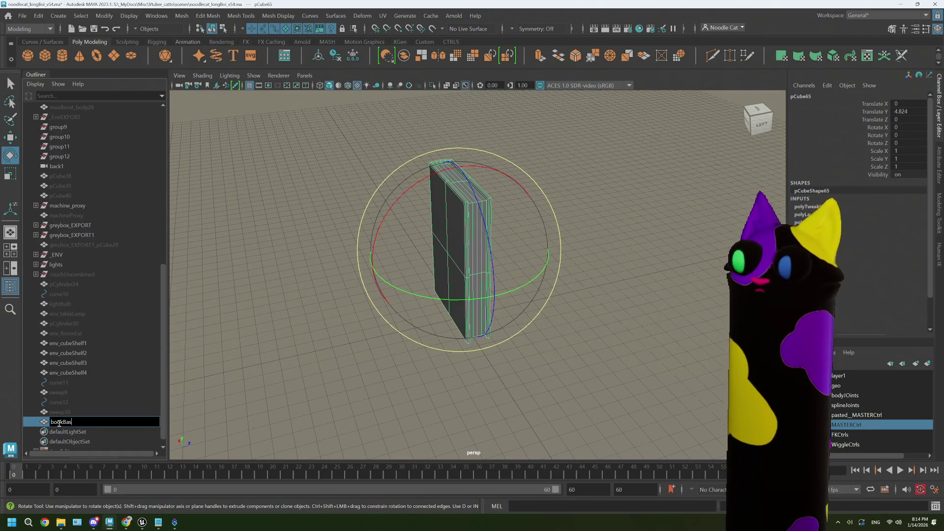
type("he")
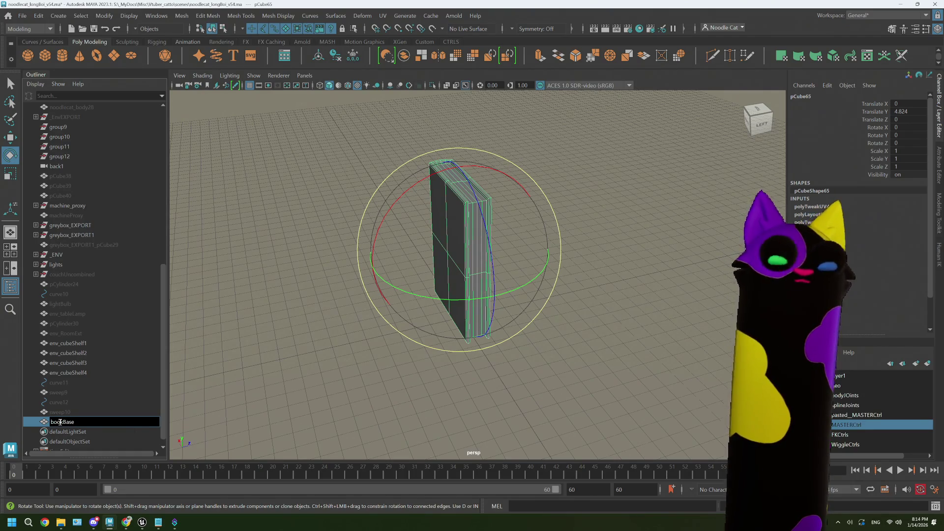
key("Return")
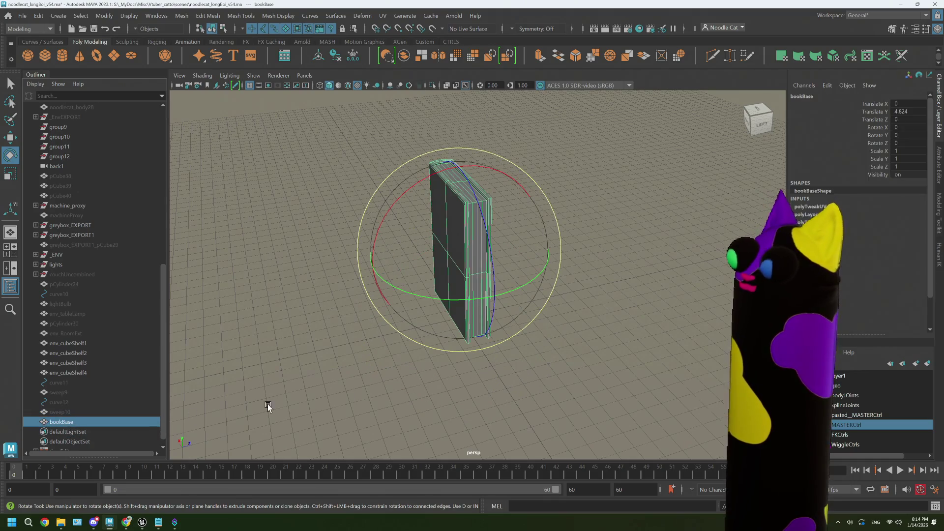
mouse_move(267, 404)
left_mouse_down("alt")
mouse_move(424, 420)
mouse_move(424, 398)
left_mouse_up("alt")
left_click(66, 422)
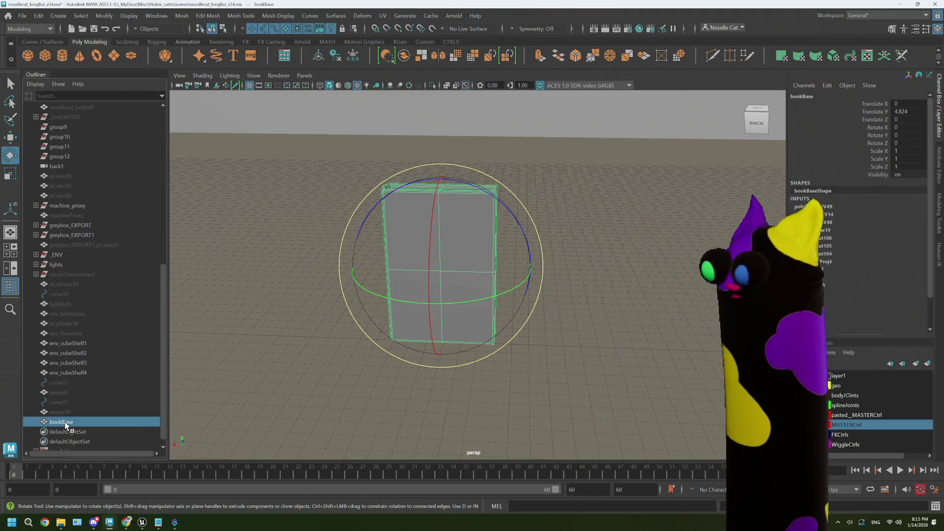
left_click(68, 423)
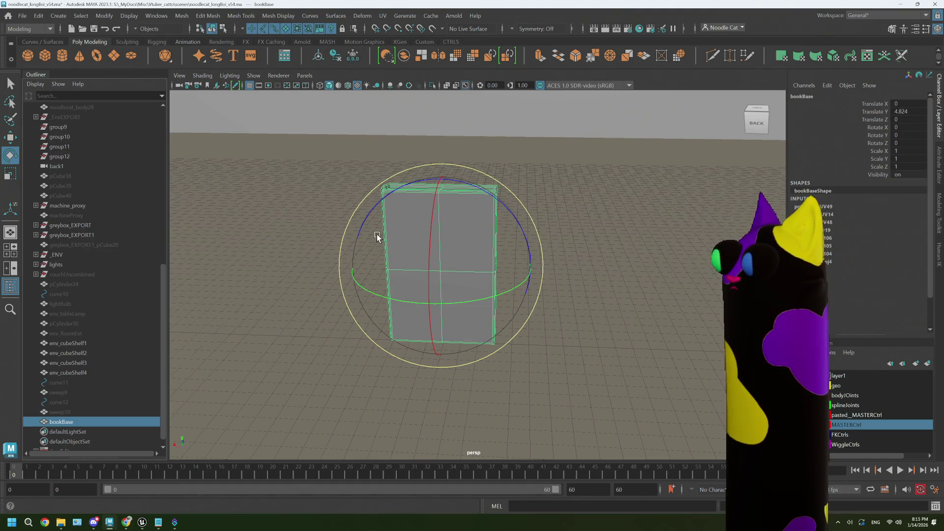
mouse_move(374, 232)
left_mouse_down("alt")
mouse_move(440, 325)
mouse_move(413, 317)
mouse_move(456, 328)
left_mouse_up("alt")
key("space")
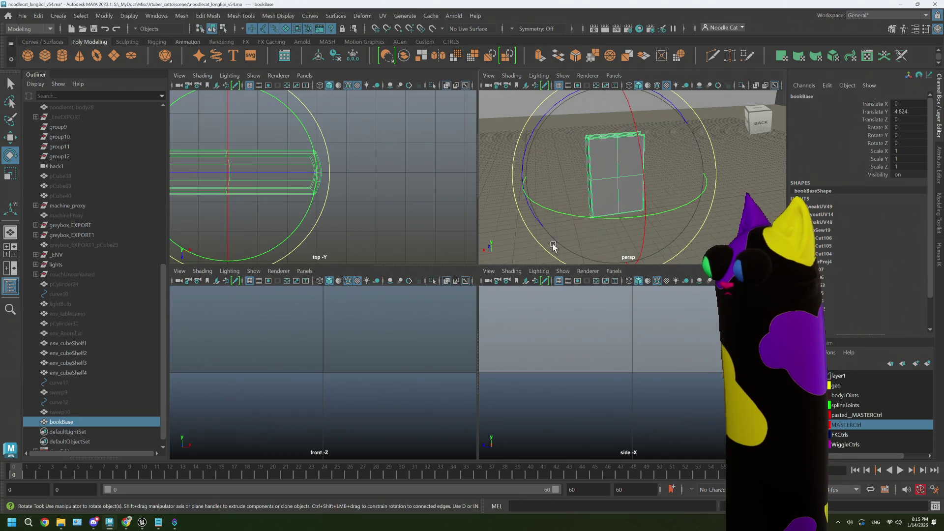
Step: Frame the book in front view and start lowering its pivot in pivot-edit mode
key("f")
key("w")
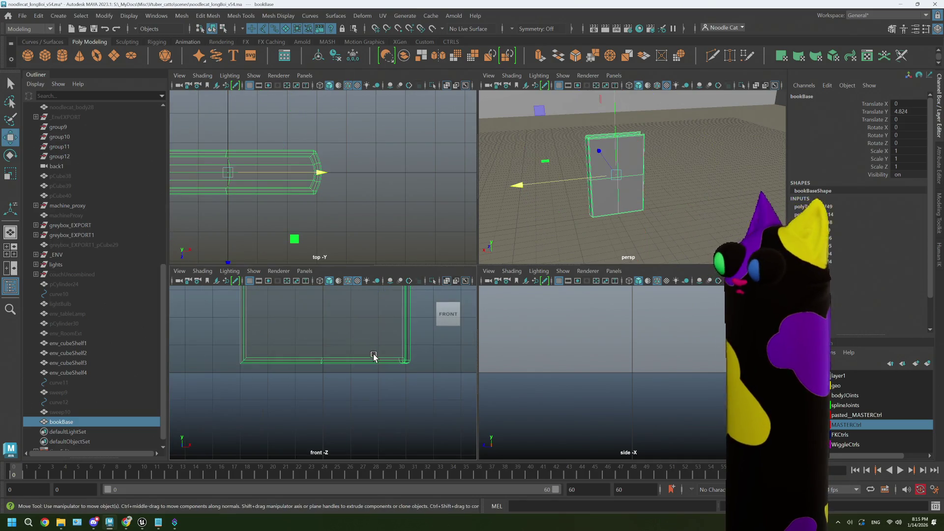
key("e")
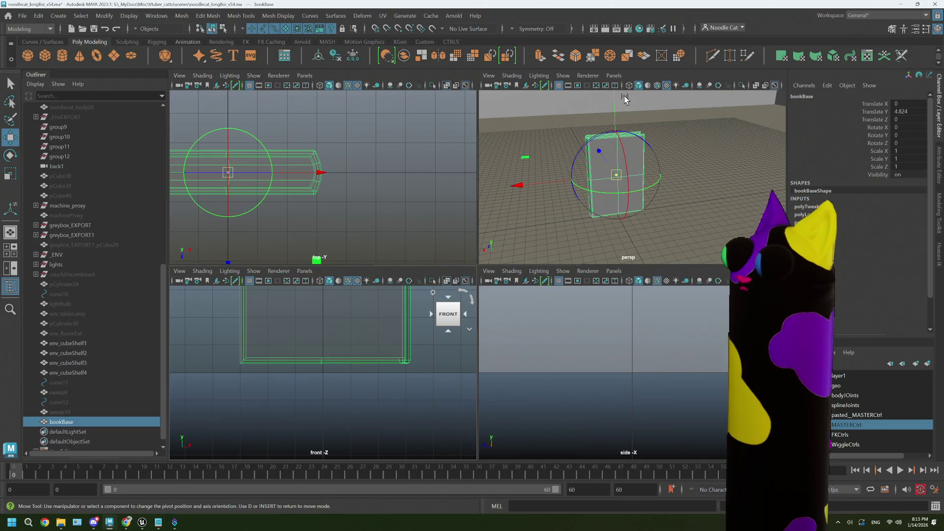
left_click_drag(613, 101, 615, 111)
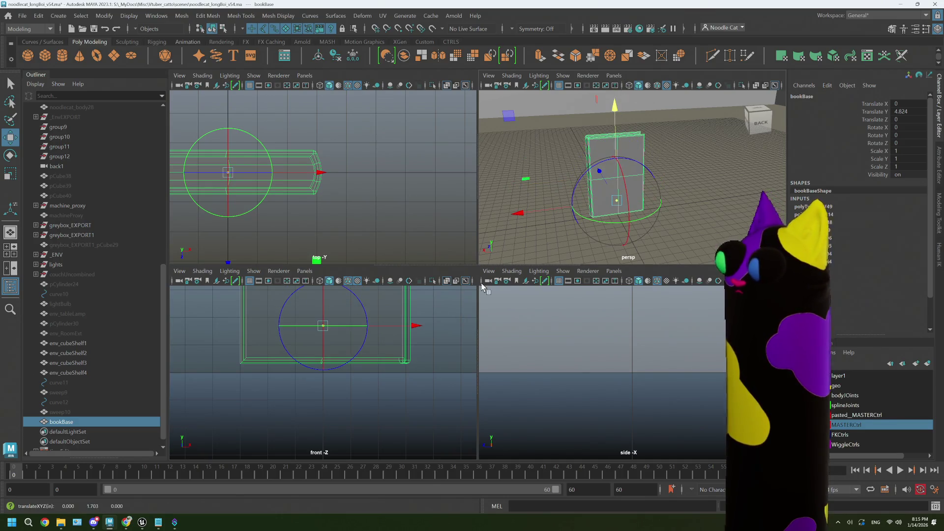
scroll(326, 323, "down", 2)
key("w")
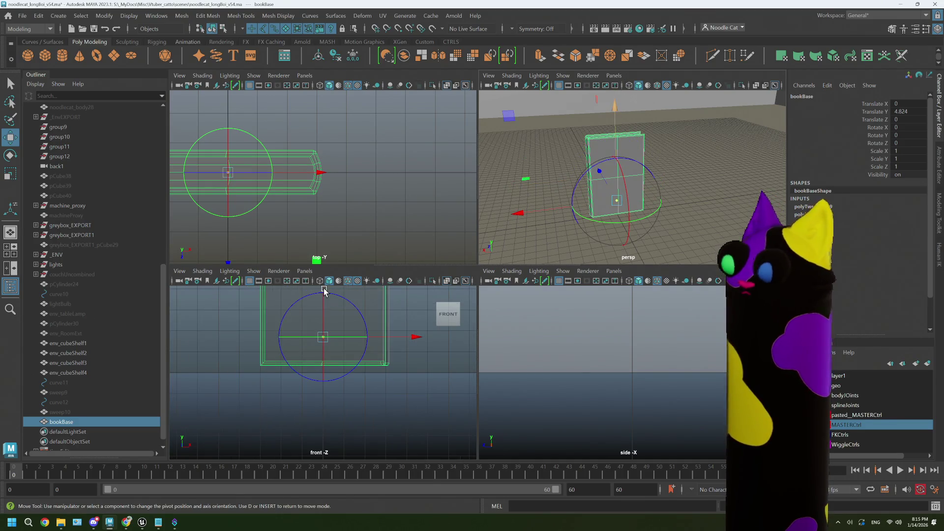
left_click_drag(323, 293, 321, 369)
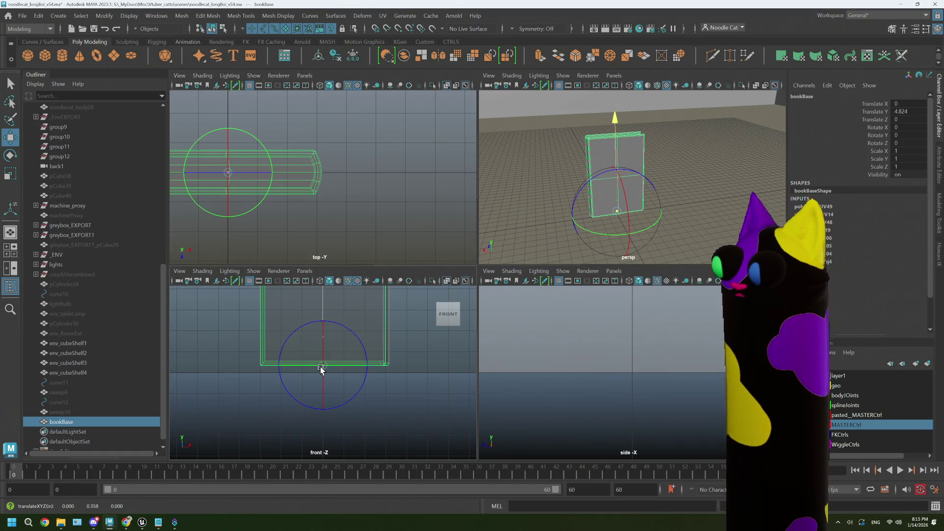
scroll(321, 368, "up", 4)
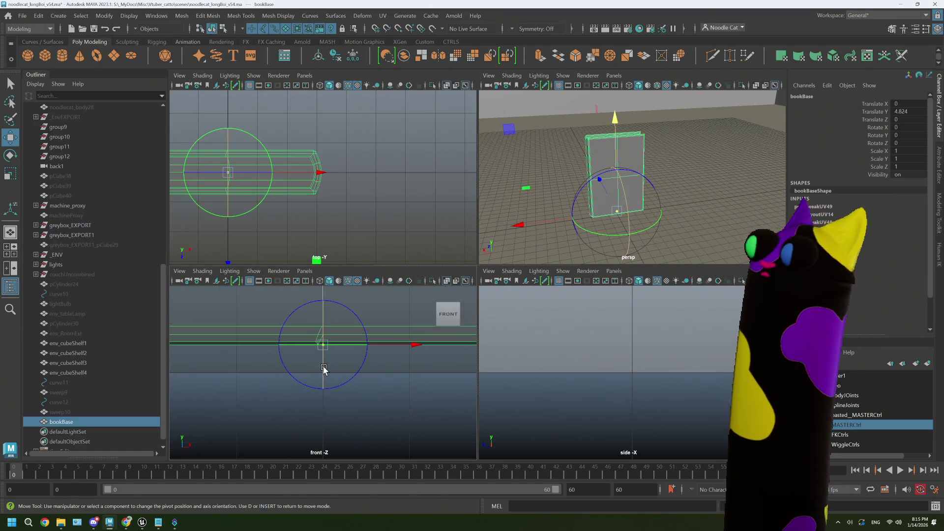
Step: Place the pivot at the book's bottom edge, deselect, and return to the perspective view
key("Delete")
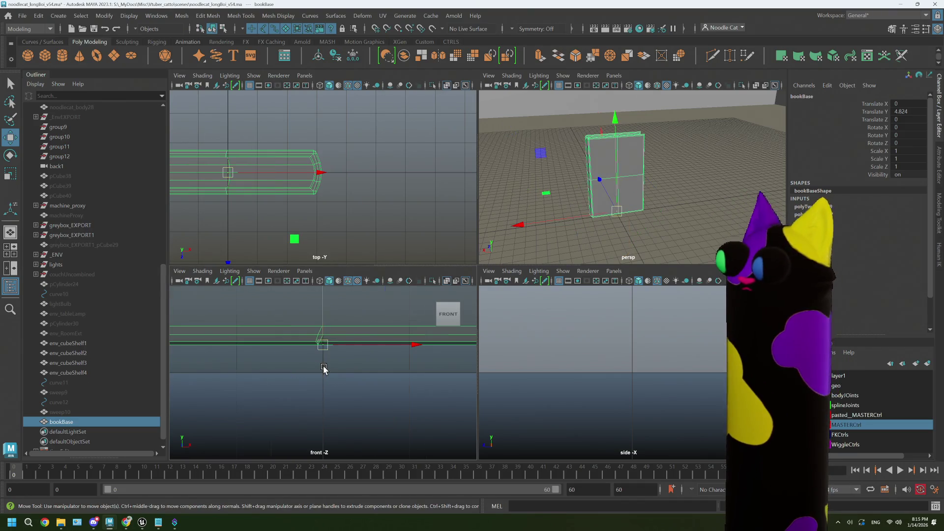
scroll(323, 339, "up", 2)
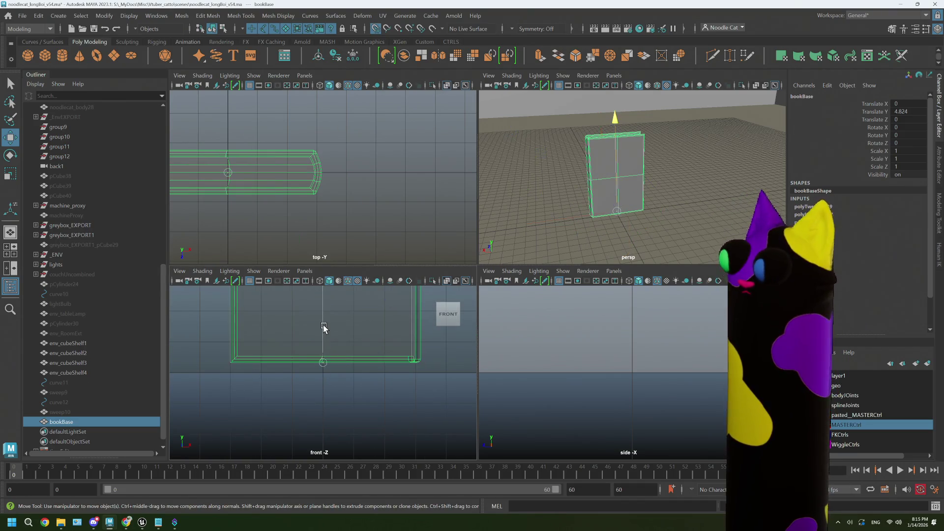
left_click_drag(323, 328, 324, 338)
left_click(346, 398)
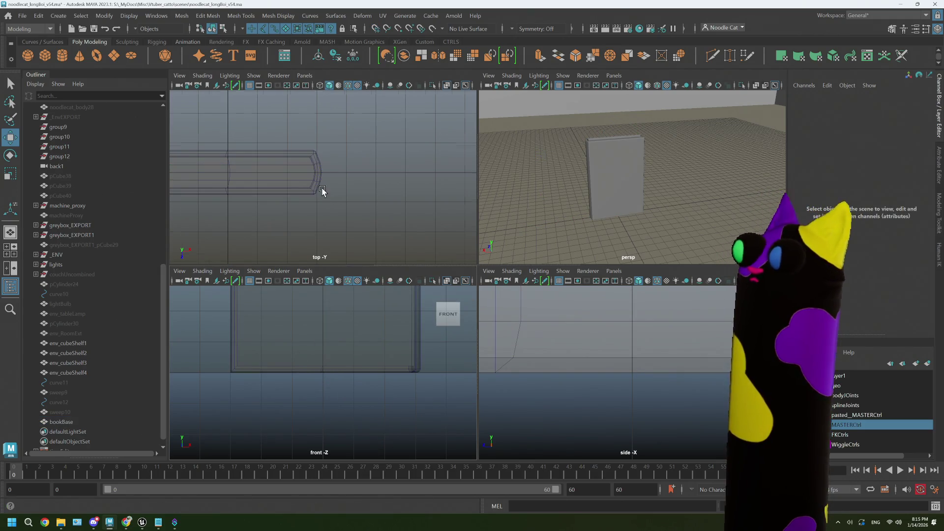
scroll(320, 192, "up", 3)
middle_click_drag(320, 192, 318, 213, "alt")
scroll(318, 214, "up", 2)
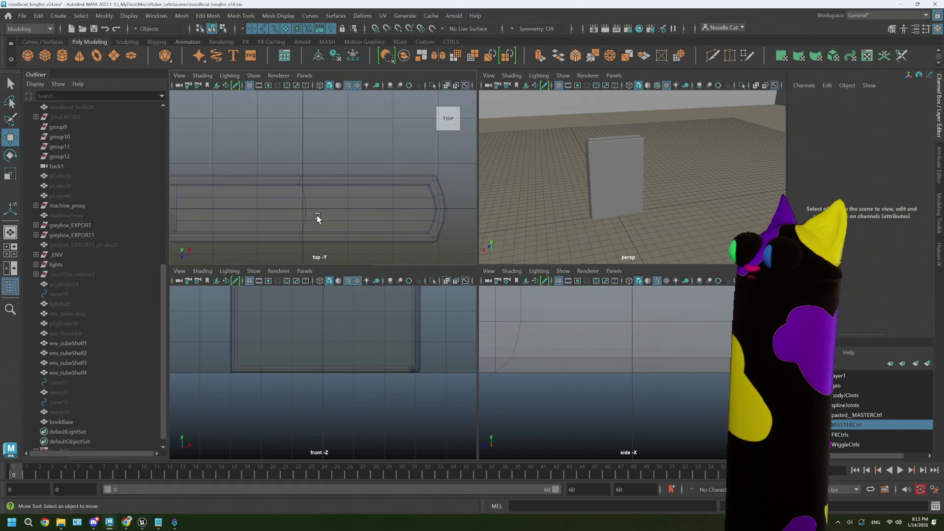
key("space")
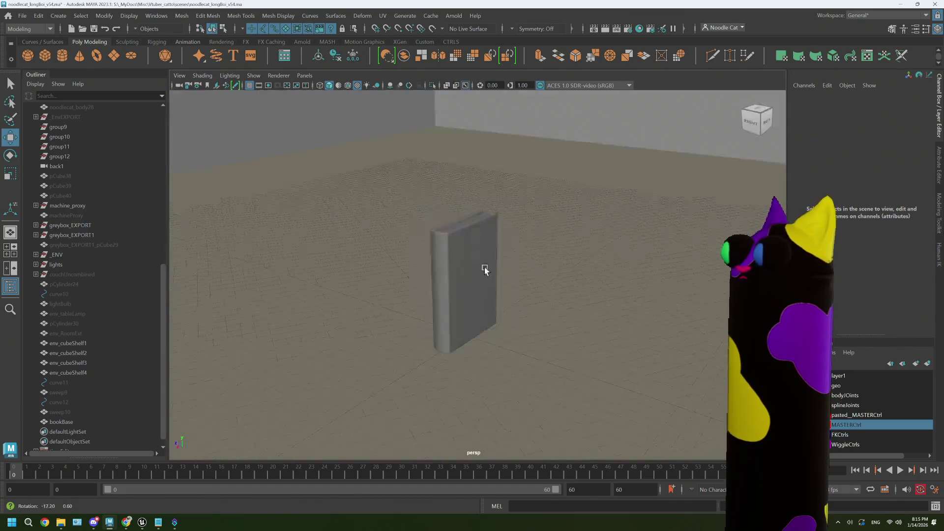
Step: Select bookBase and delete all construction history via Delete All by Type
mouse_move(590, 266)
left_mouse_down("alt")
mouse_move(603, 278)
mouse_move(578, 268)
left_mouse_up("alt")
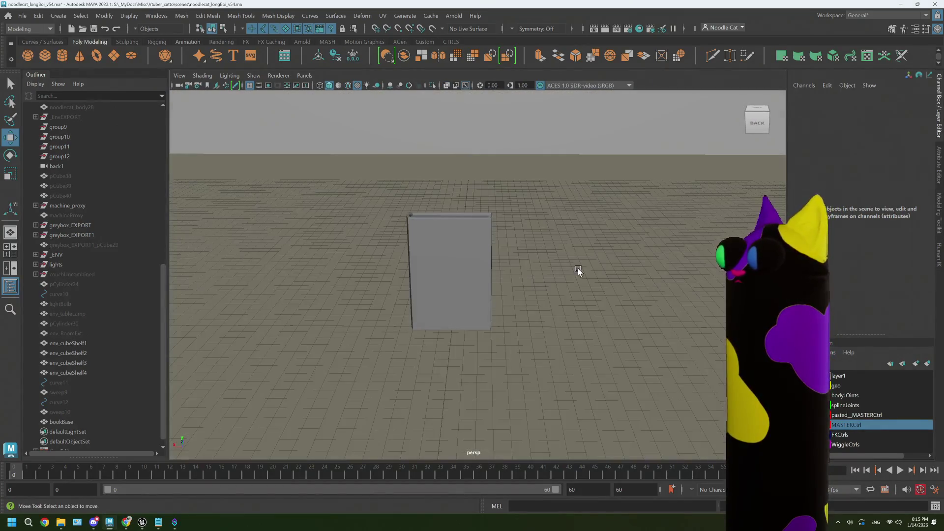
left_click(486, 269)
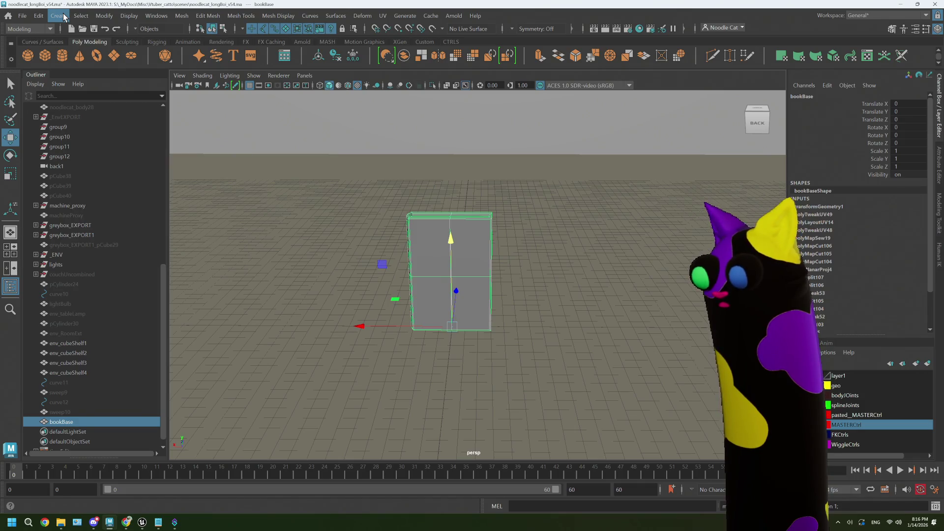
left_click(39, 16)
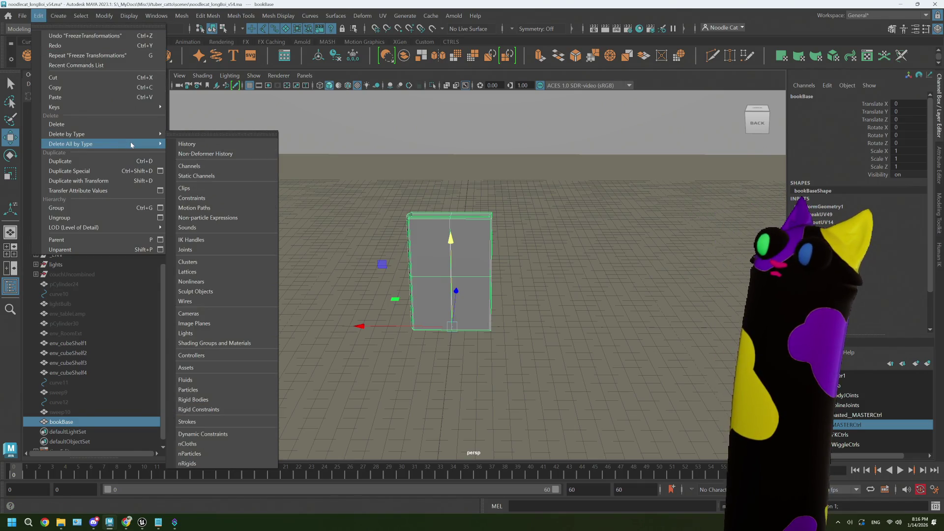
mouse_move(82, 144)
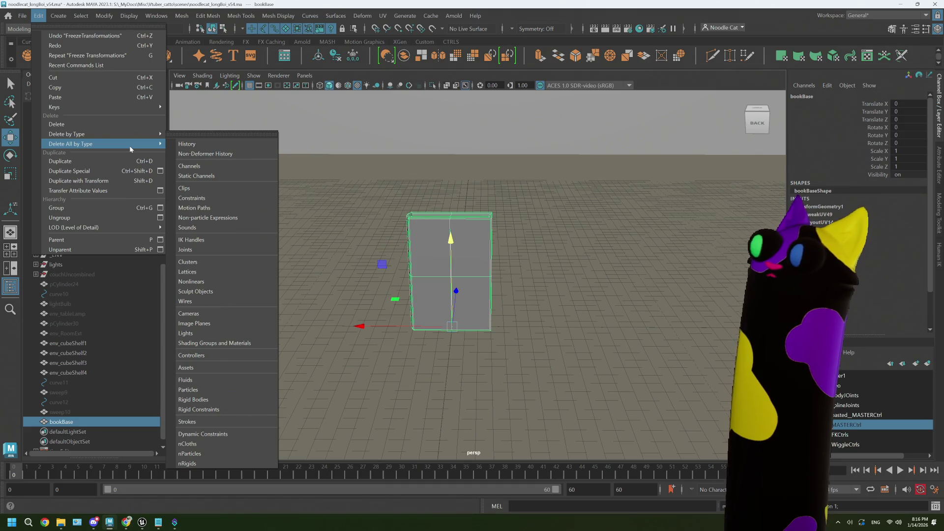
left_click(200, 144)
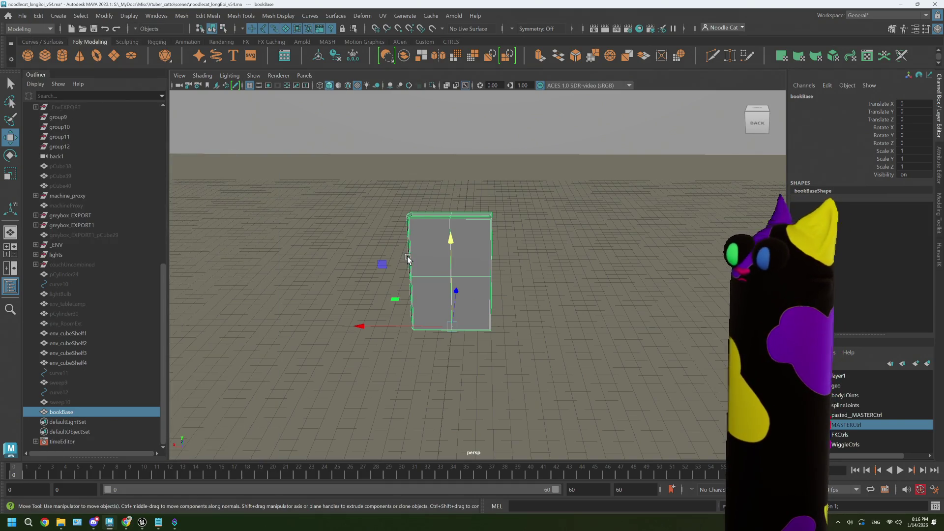
Step: Reselect bookBase and duplicate it with Ctrl+D
left_click(80, 422)
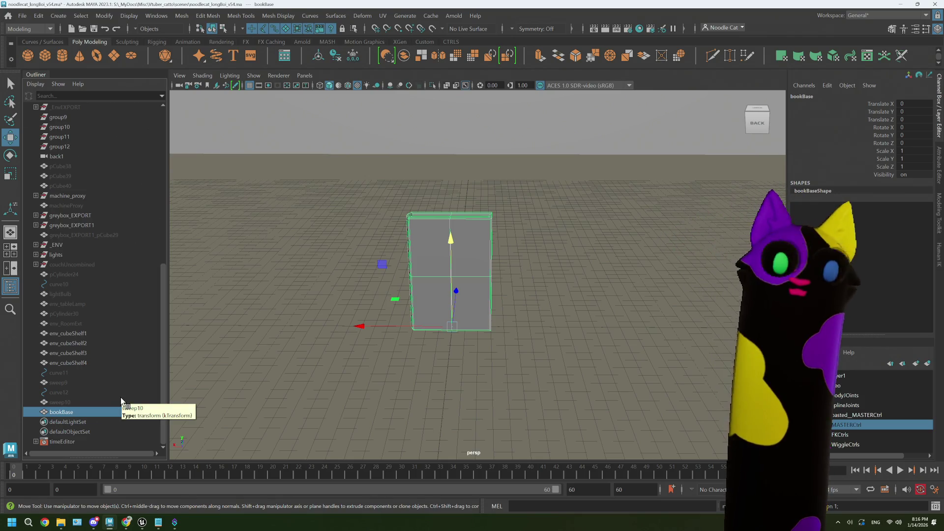
scroll(356, 325, "up", 3)
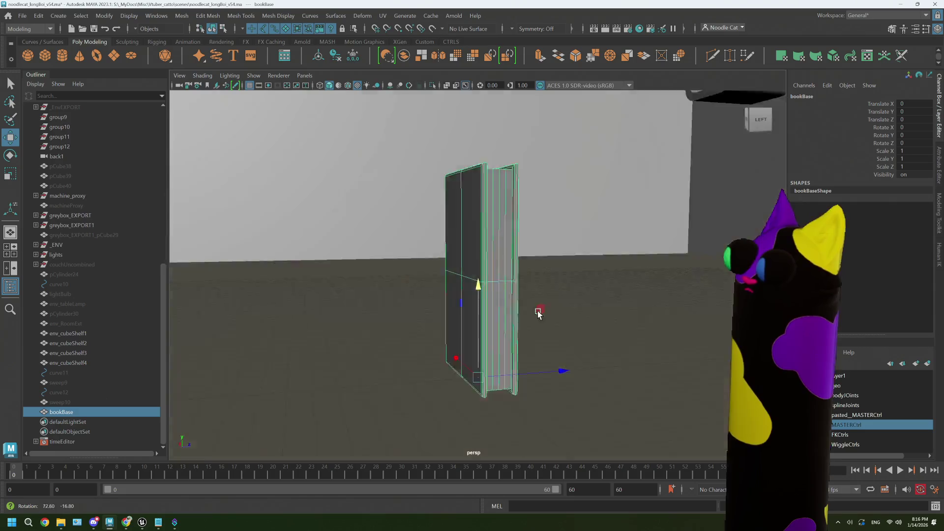
mouse_move(516, 317)
left_mouse_down("alt")
mouse_move(451, 319)
mouse_move(591, 322)
left_mouse_up("alt")
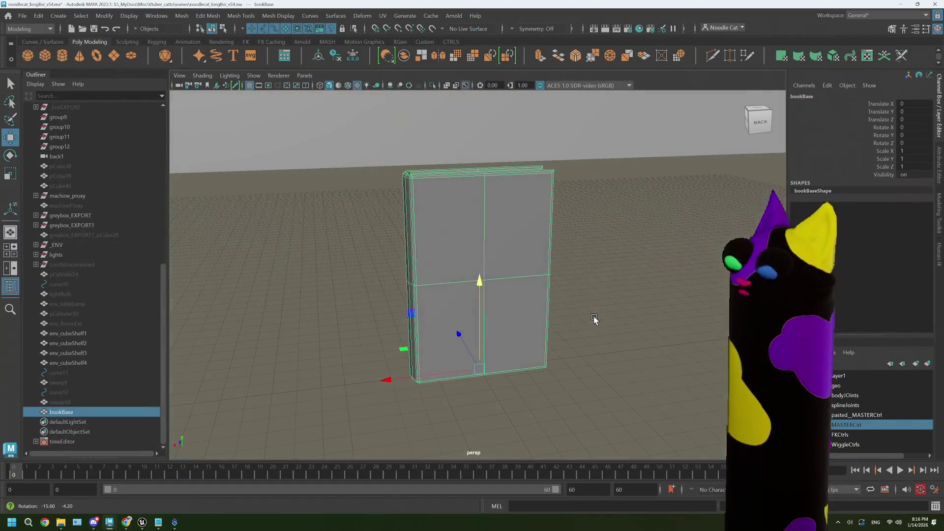
key("ctrl+d")
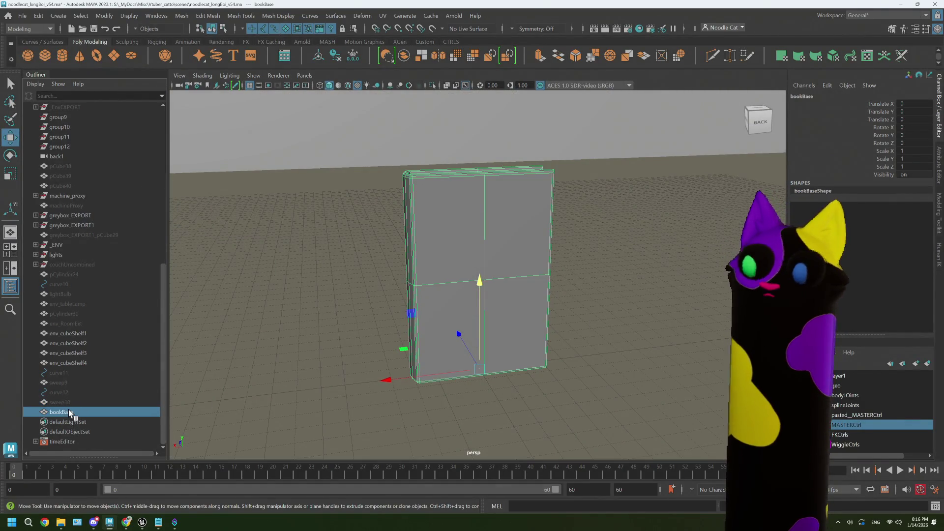
double_click(69, 420)
type("book_6x9")
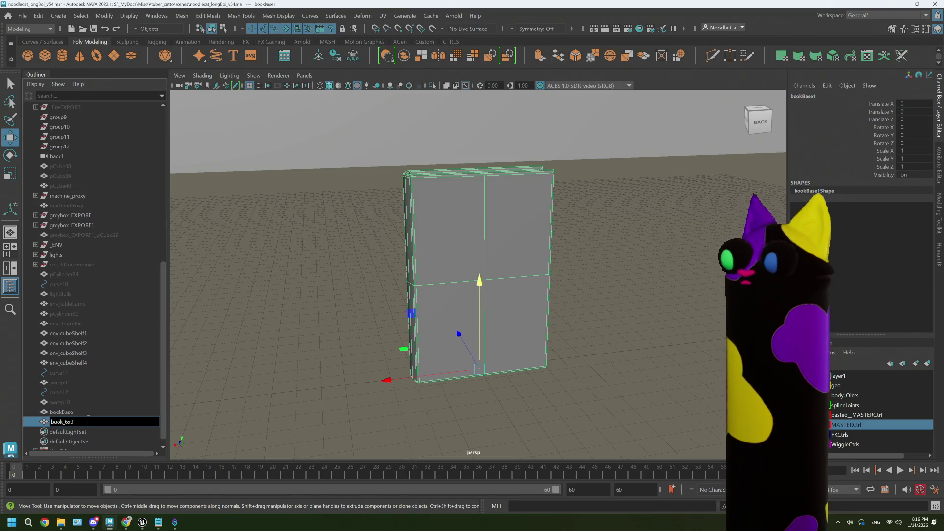
key("Return")
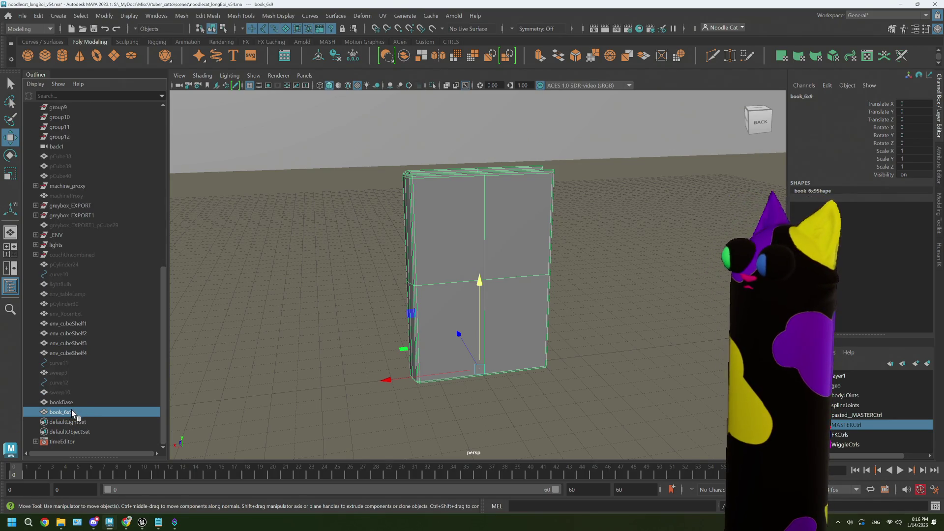
scroll(517, 295, "down", 3)
mouse_move(546, 325)
left_mouse_down("alt")
mouse_move(472, 339)
mouse_move(511, 334)
mouse_move(416, 327)
mouse_move(426, 331)
left_mouse_up("alt")
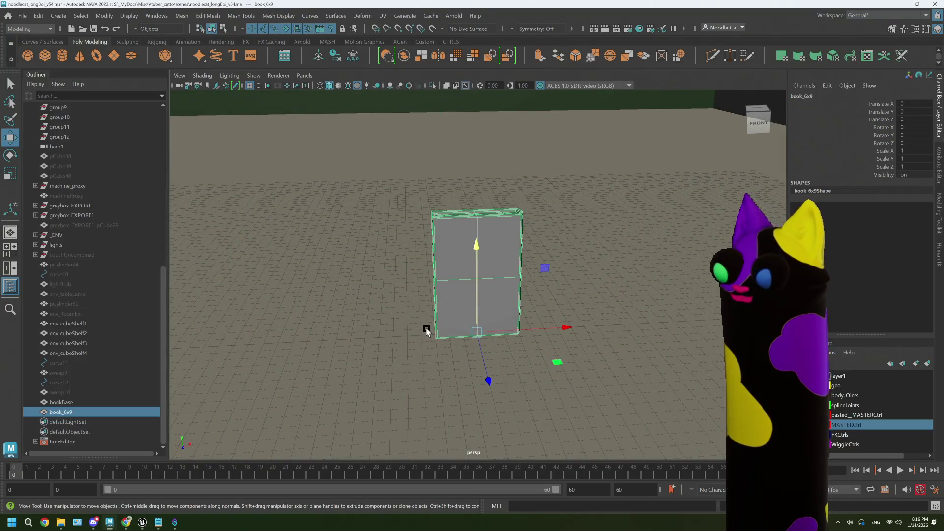
key("Delete")
left_click(74, 413)
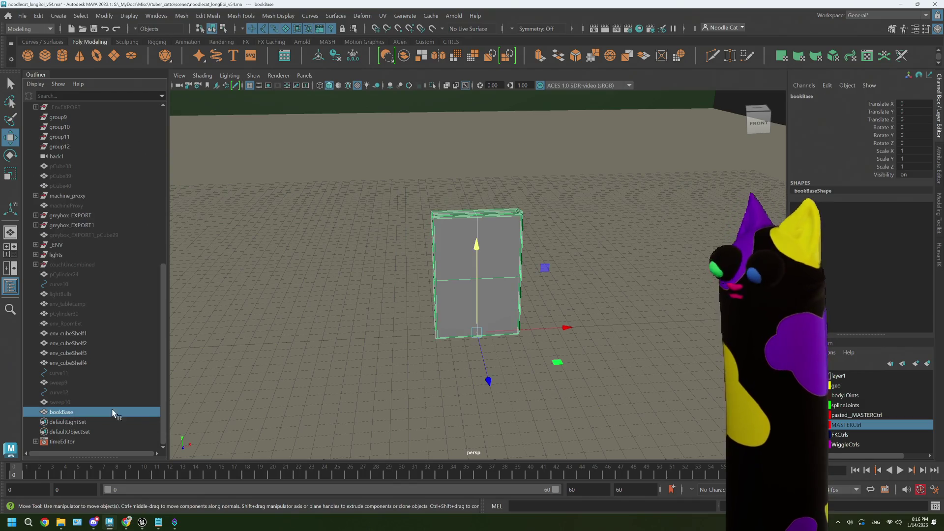
key("e")
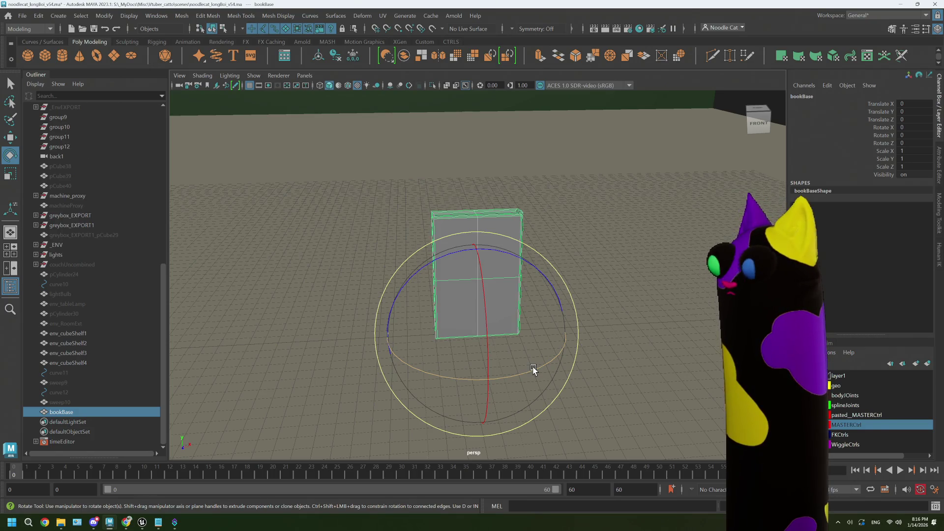
mouse_move(142, 523)
left_click(131, 488)
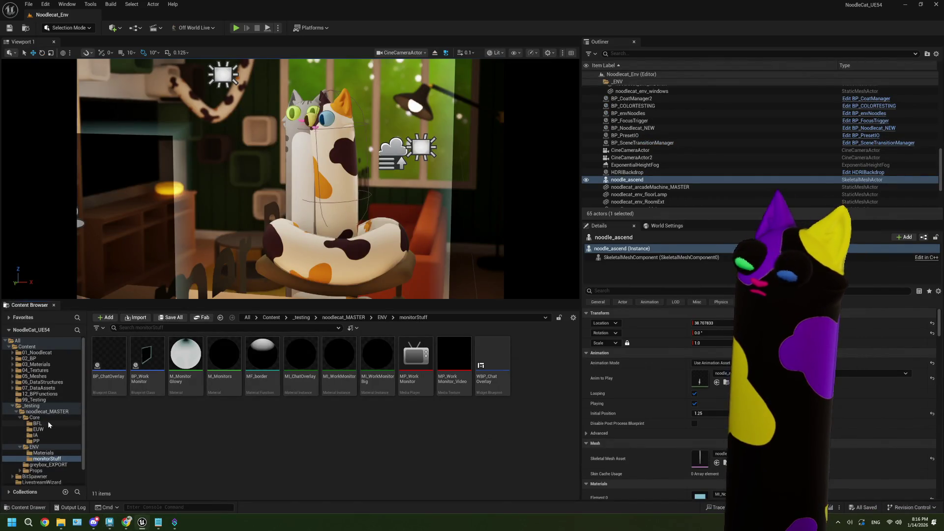
scroll(47, 432, "down", 1)
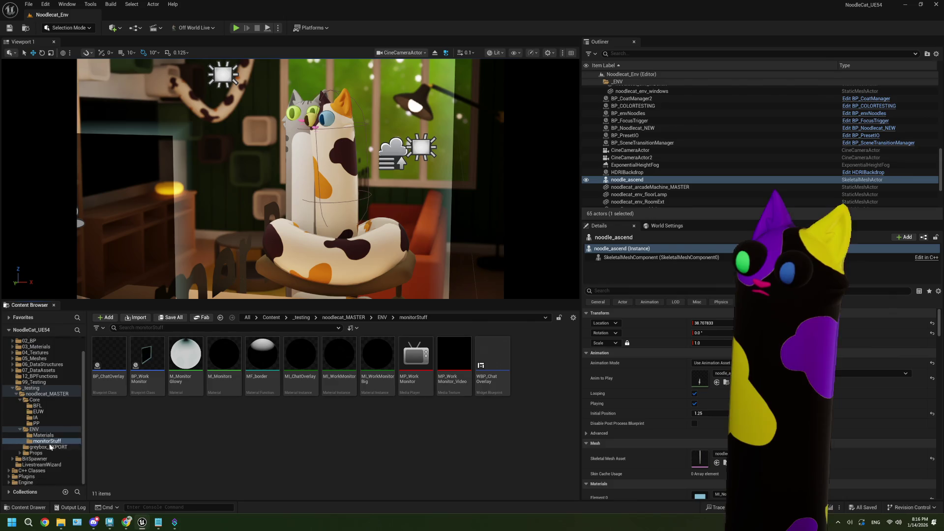
Step: Browse Props > 01_Hat, inspect hat_cowboy_MASTER, close it and return to Maya
left_click(36, 453)
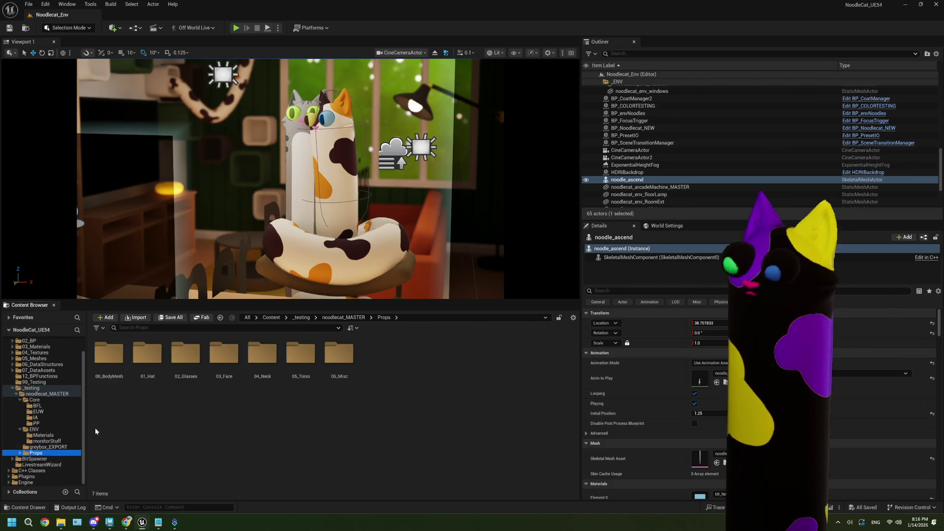
double_click(147, 356)
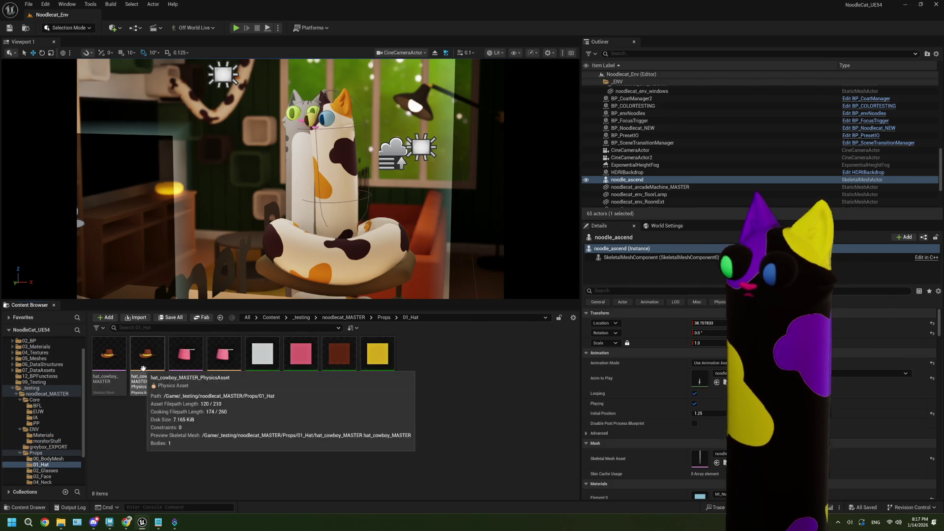
double_click(108, 356)
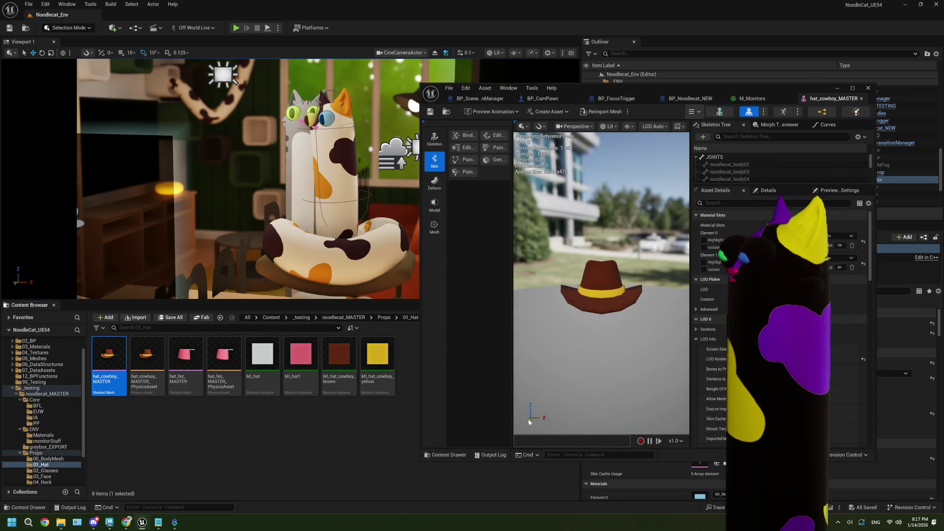
left_click(867, 88)
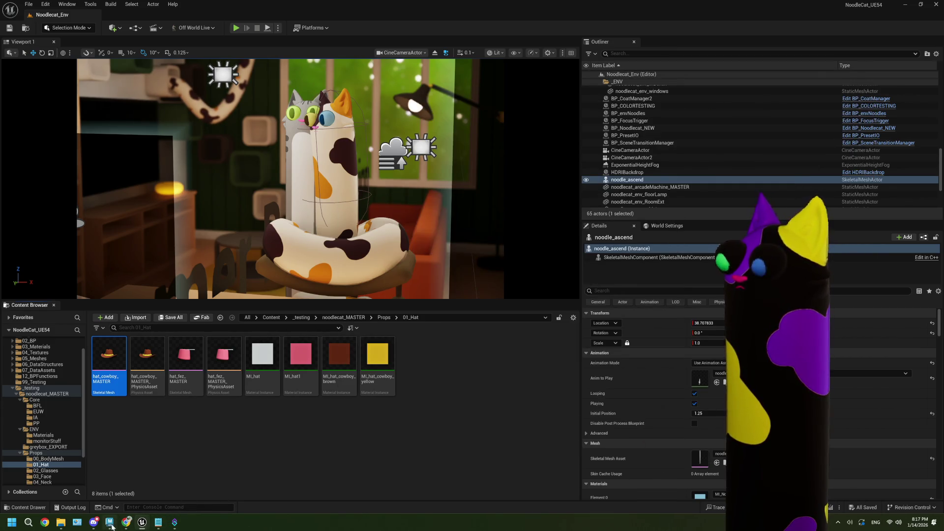
left_click(111, 524)
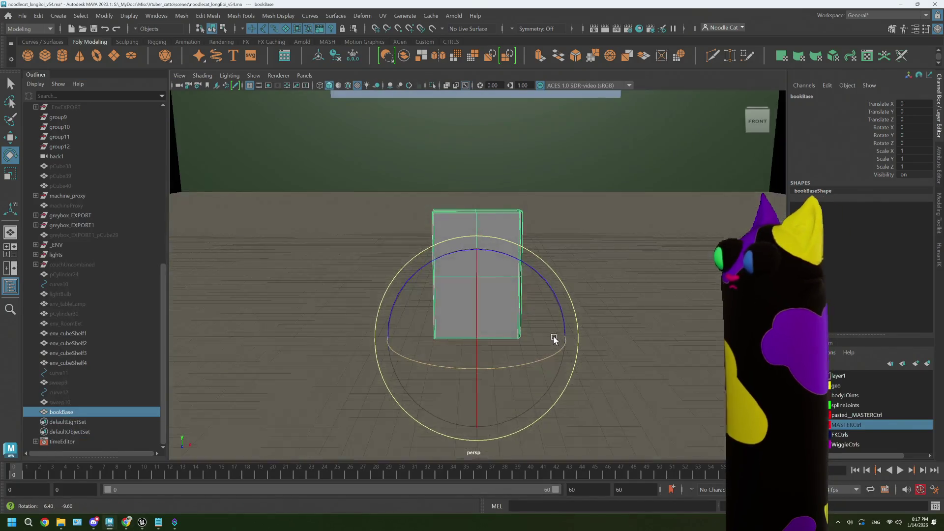
Step: Rotate the book to -180 degrees about Y and check it from an angled view
left_click_drag(555, 340, 478, 367)
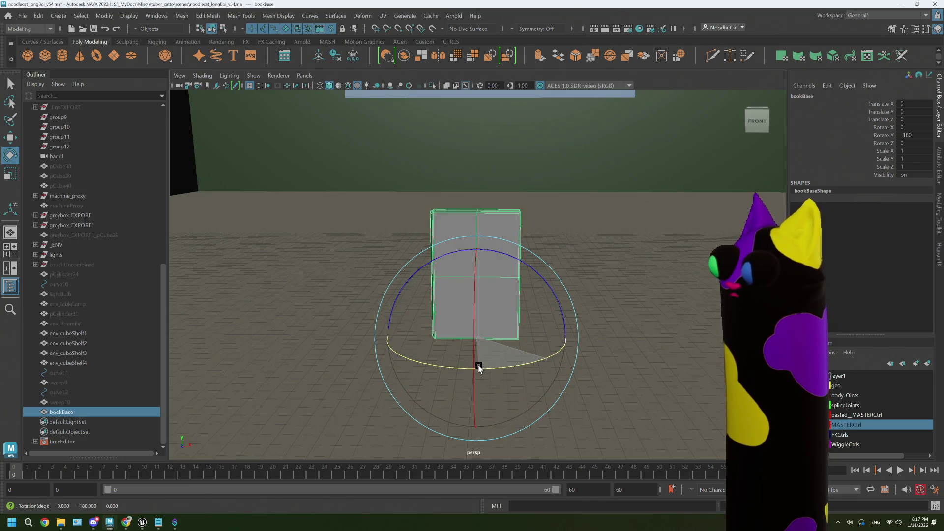
left_click(615, 333)
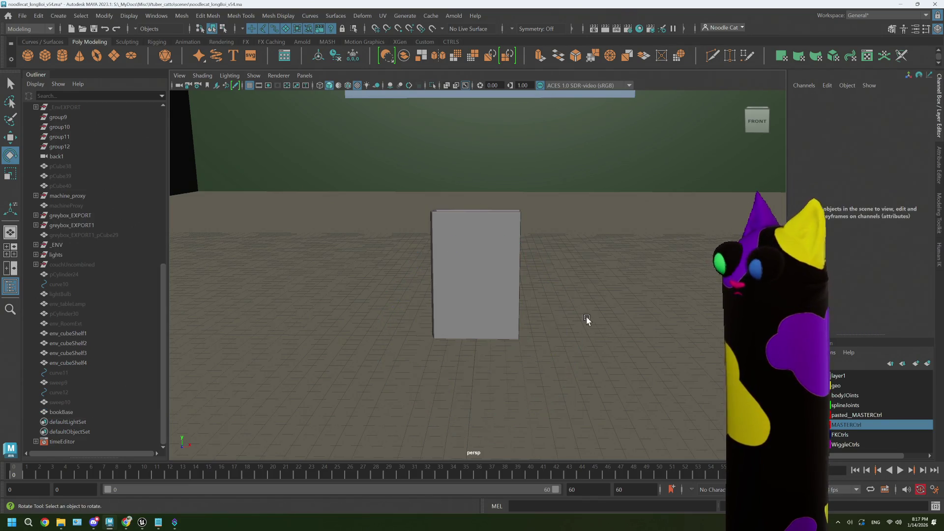
left_click(519, 278)
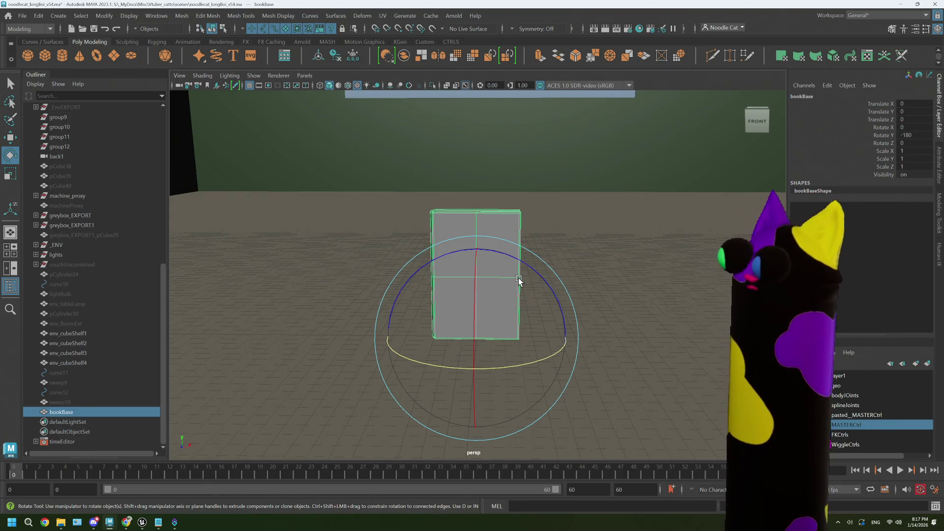
left_click(575, 269)
left_click_drag(576, 268, 510, 302, "alt")
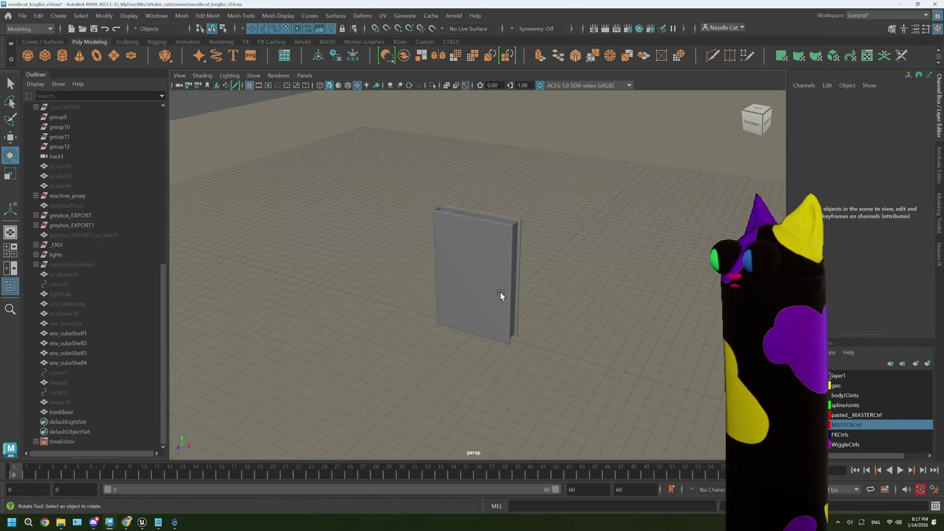
Step: Freeze the book's transformations and delete its construction history
left_click(501, 294)
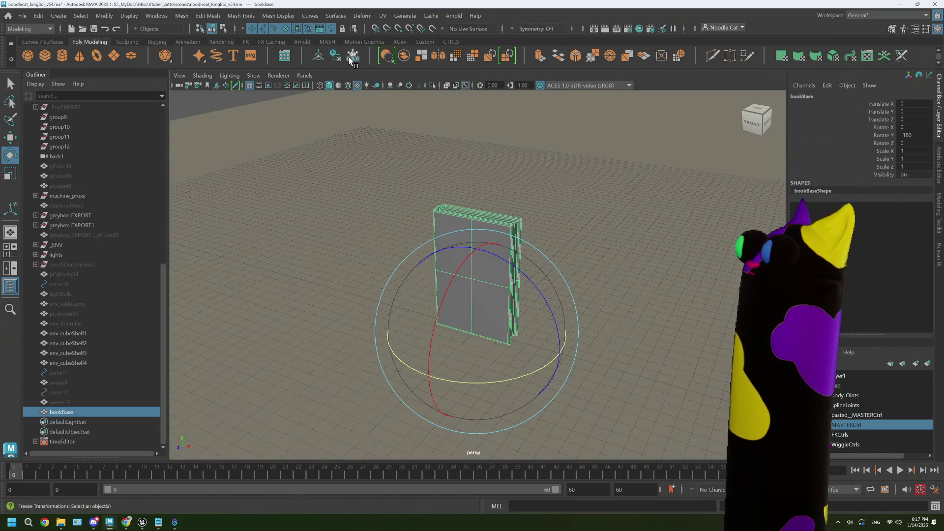
left_click(353, 58)
left_click(81, 16)
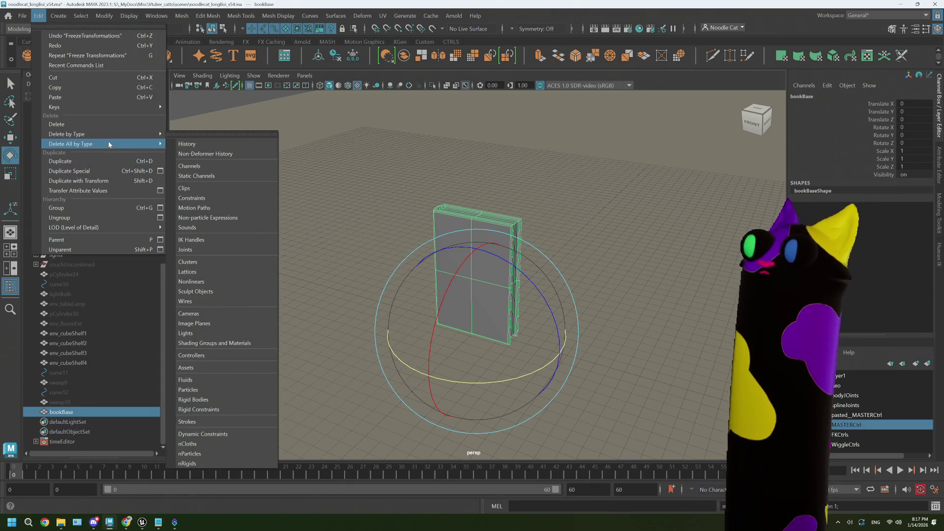
mouse_move(67, 133)
left_click(186, 133)
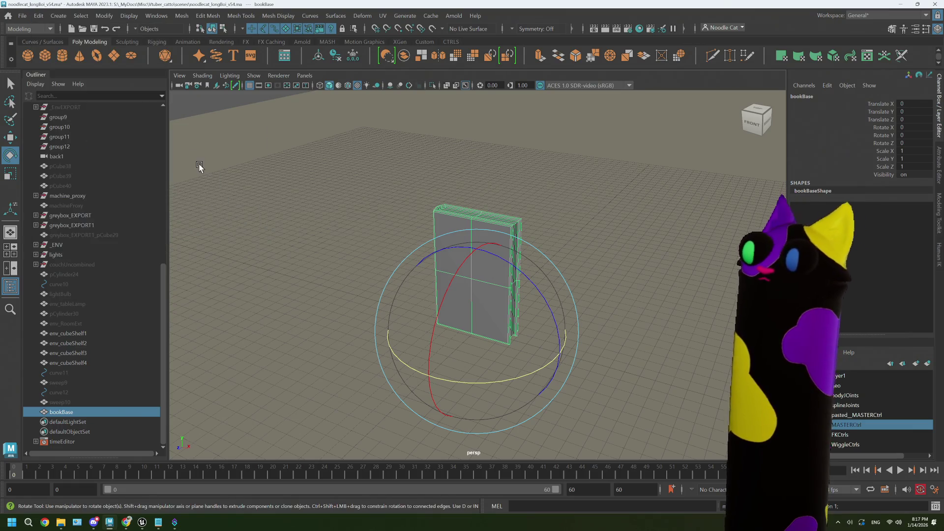
Step: Duplicate bookBase and rename the copy book_6x9 in the Outliner
left_click(71, 412)
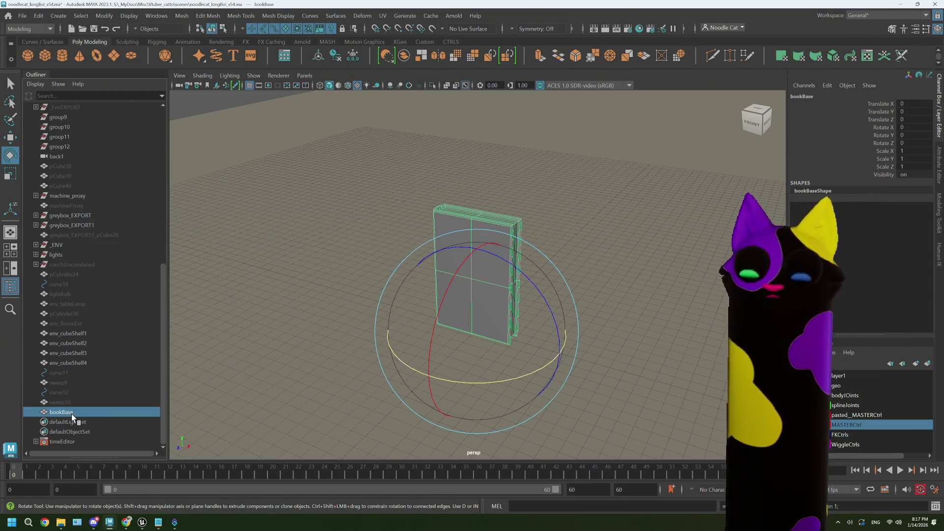
key("ctrl+d")
double_click(66, 422)
type("book_bl")
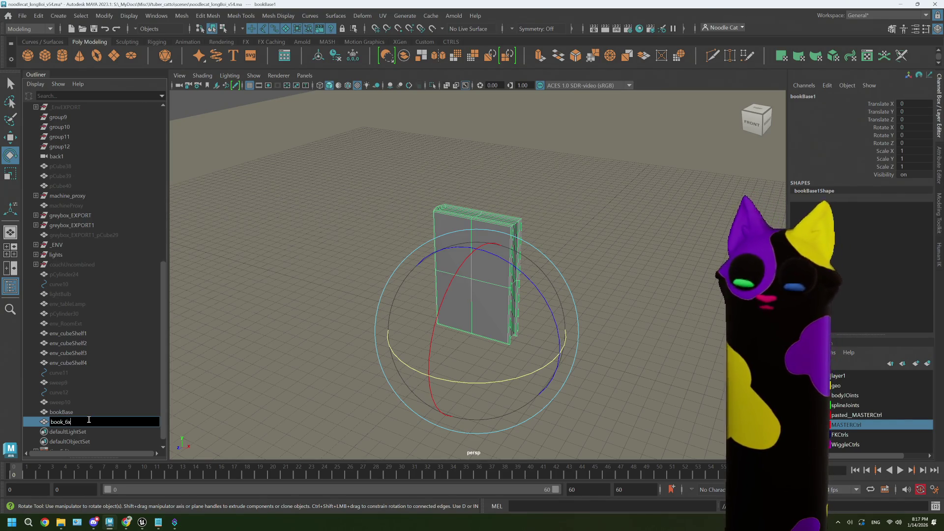
type("9")
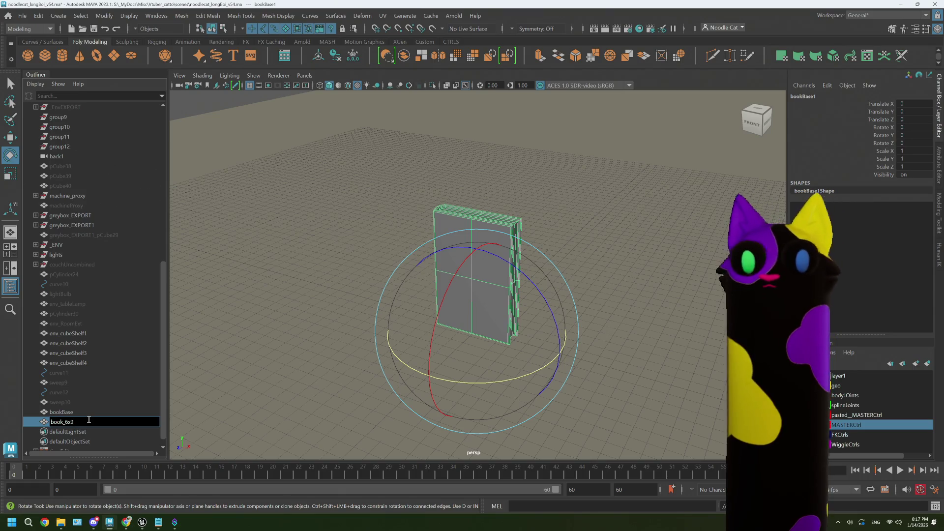
left_click(78, 414)
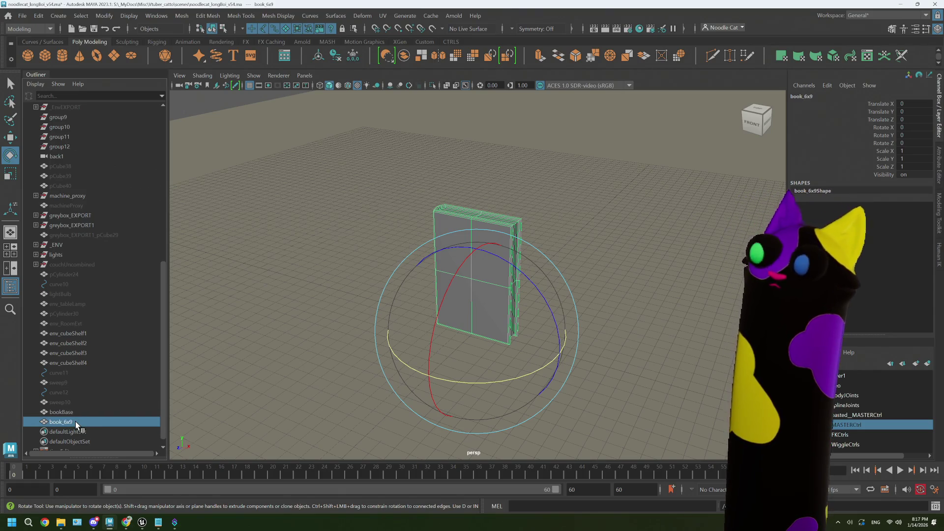
Step: Group book_6x9 into _DECOR placed below lights, expand it and select the book
key("ctrl+g")
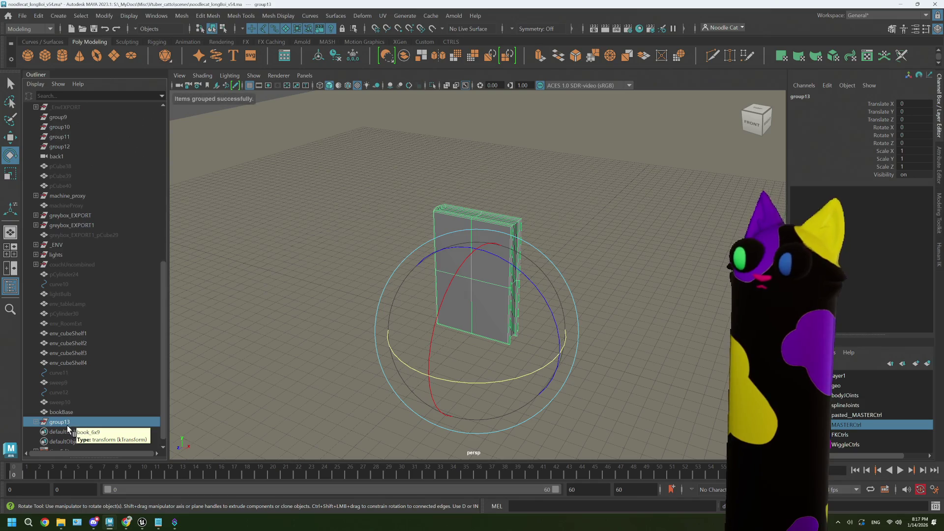
middle_click_drag(60, 421, 66, 264)
type("_DECO")
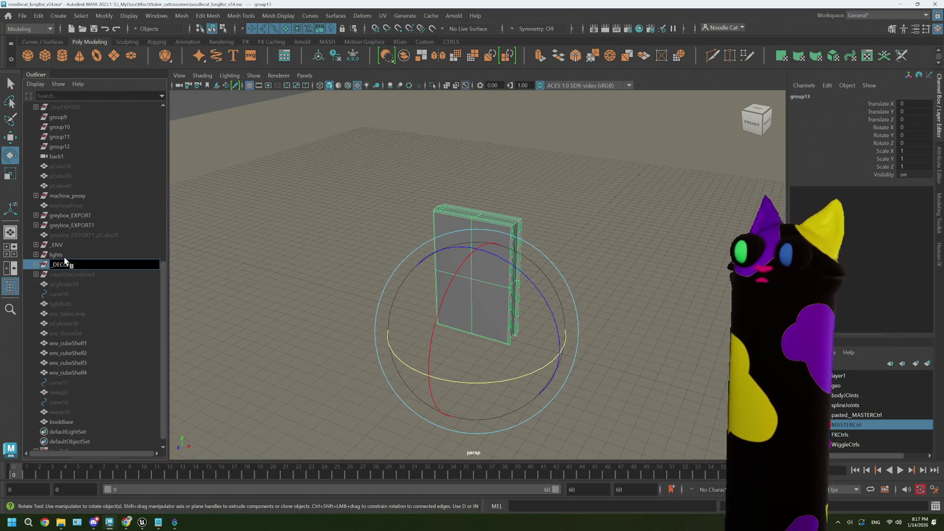
type("R")
key("Return")
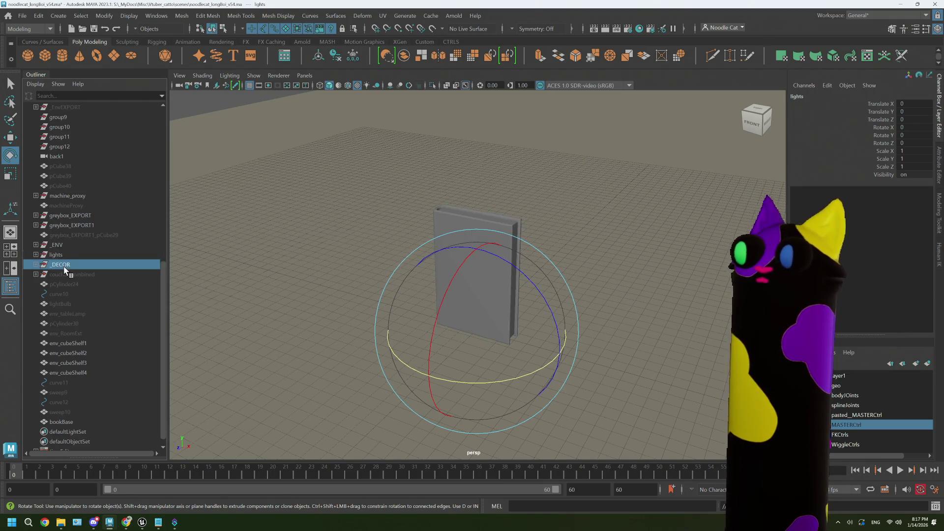
left_click(35, 265)
left_click(71, 275)
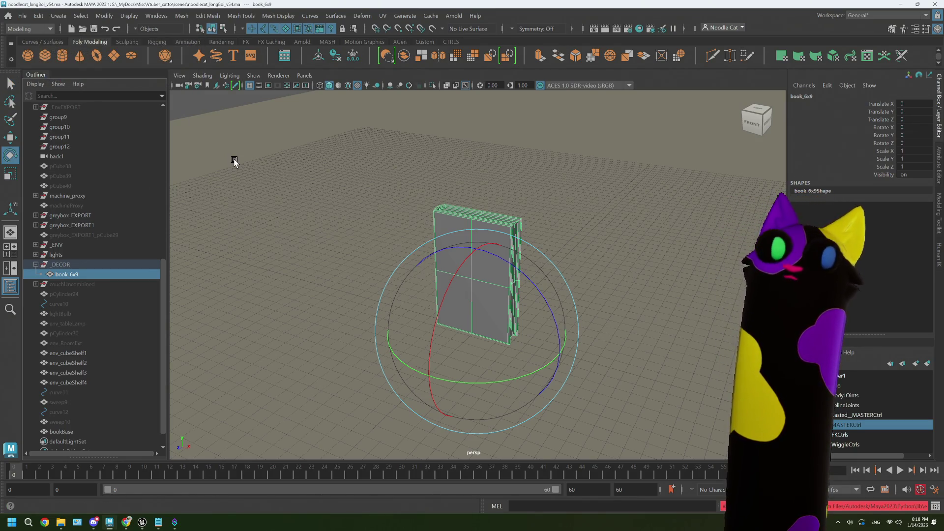
Step: Start File > Export Selection for book_6x9, then switch to Unreal Engine
left_click(22, 16)
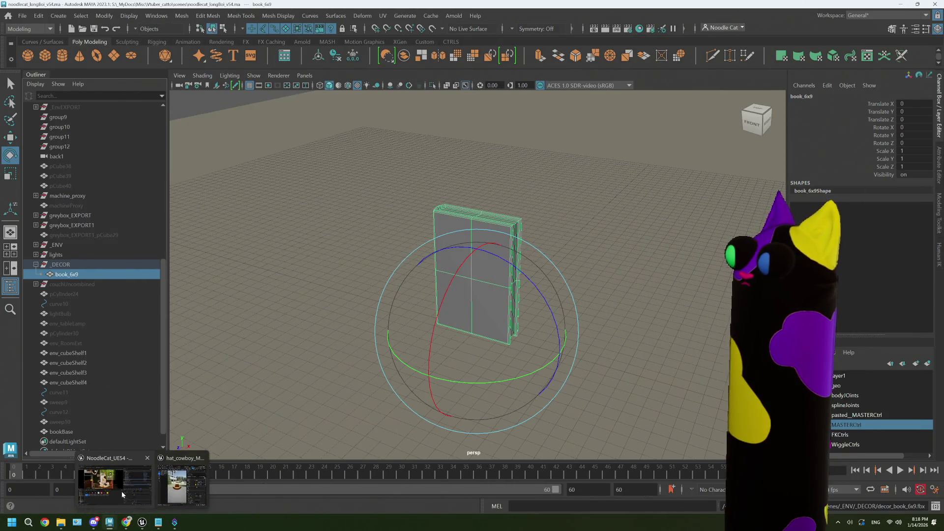
left_click(122, 492)
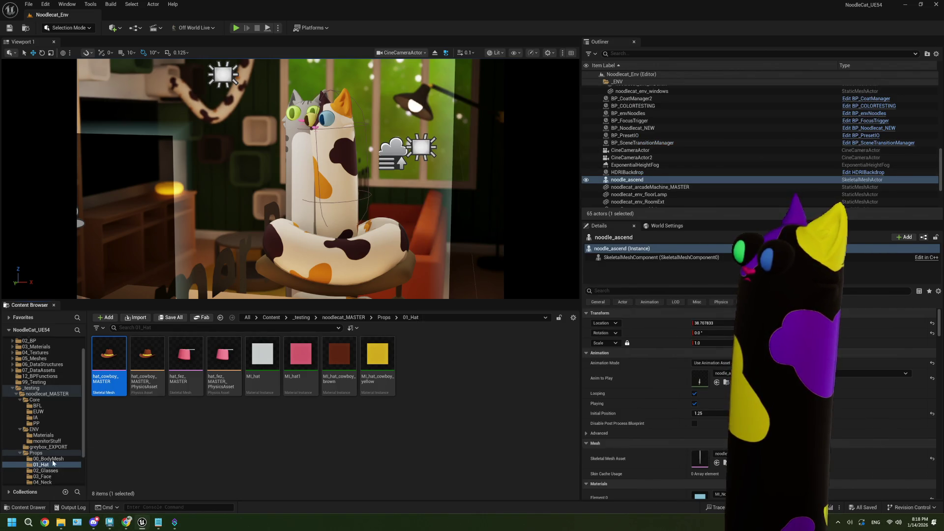
Step: Add a new folder named _DECOR inside the ENV content folder, then bring up File Explorer
left_click(33, 429)
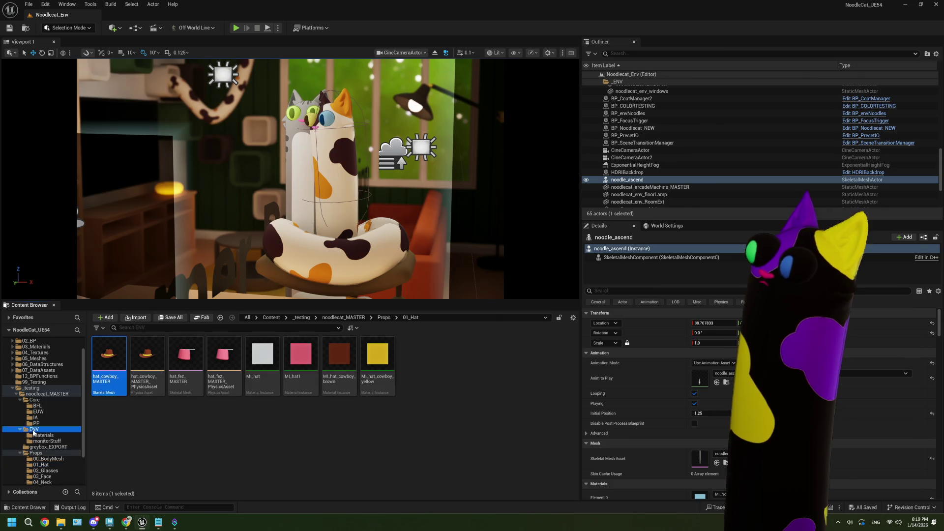
scroll(475, 443, "down", 3)
right_click(475, 468)
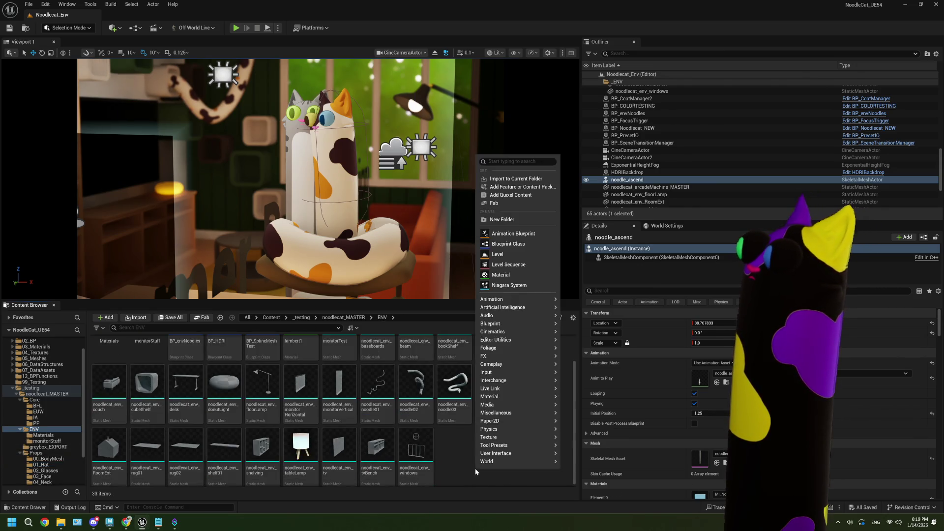
left_click(516, 223)
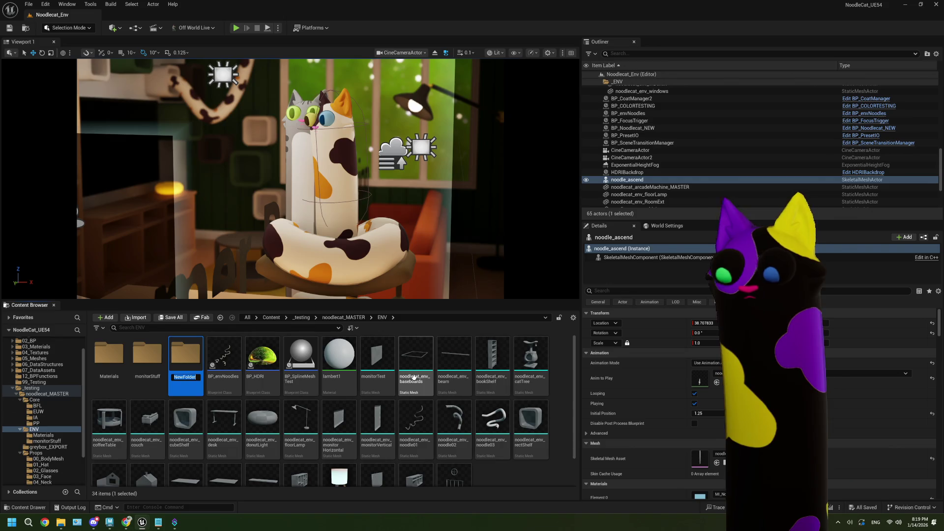
type("_ol")
key("Return")
key("alt+Tab")
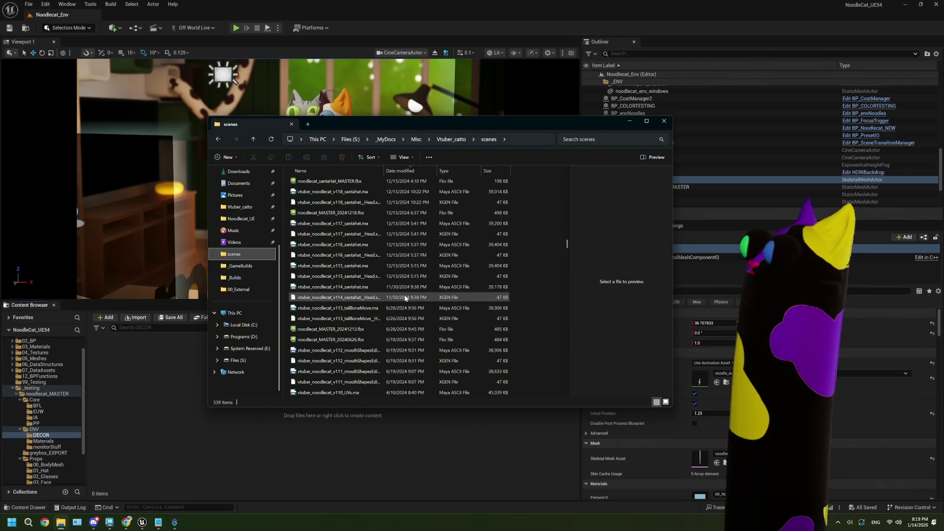
left_click_drag(567, 245, 567, 373)
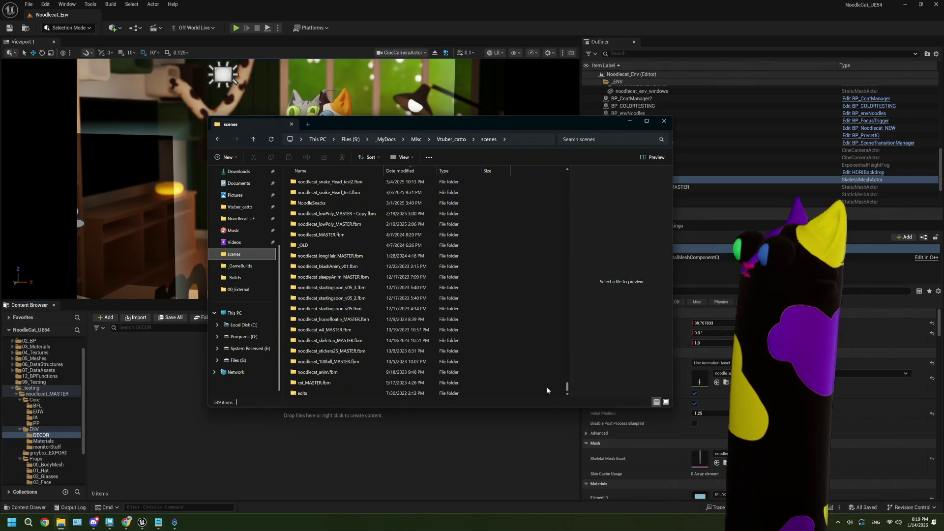
Step: Go into _ENV > _DECOR and select the decor_book_6x9.fbx file
double_click(304, 322)
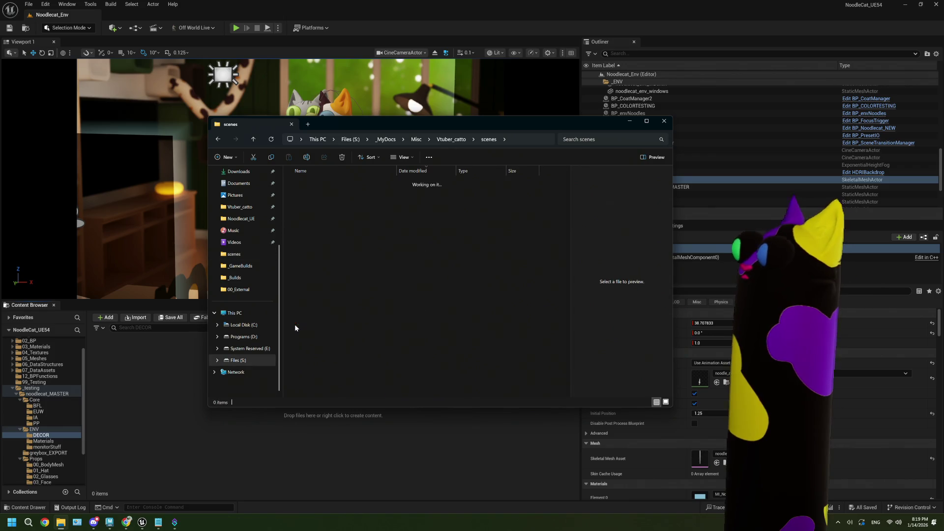
double_click(306, 394)
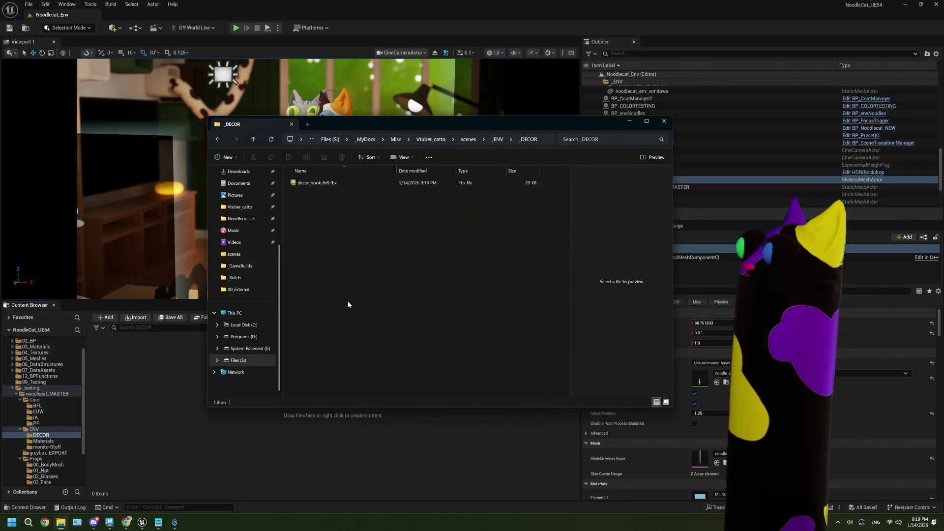
left_click(329, 183)
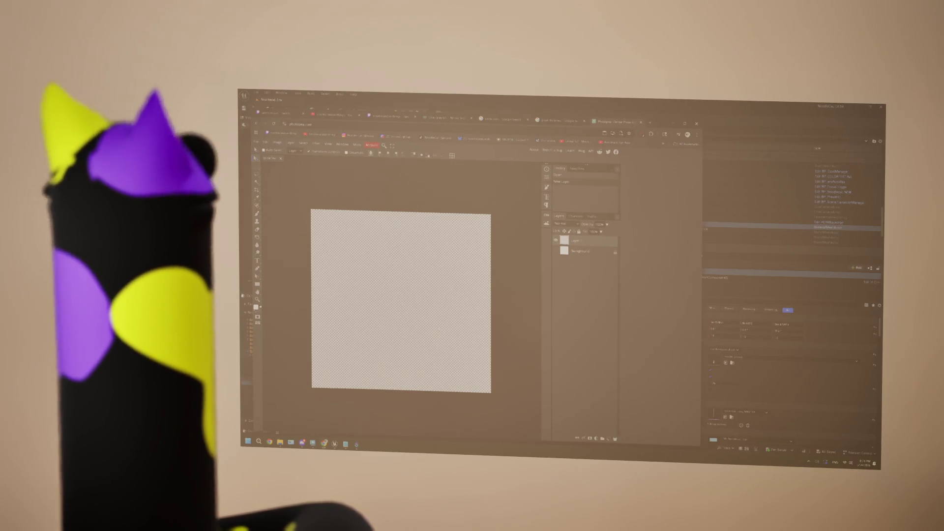
Step: Open and dismiss the File menu over the blank Photoshop canvas
left_click(255, 140)
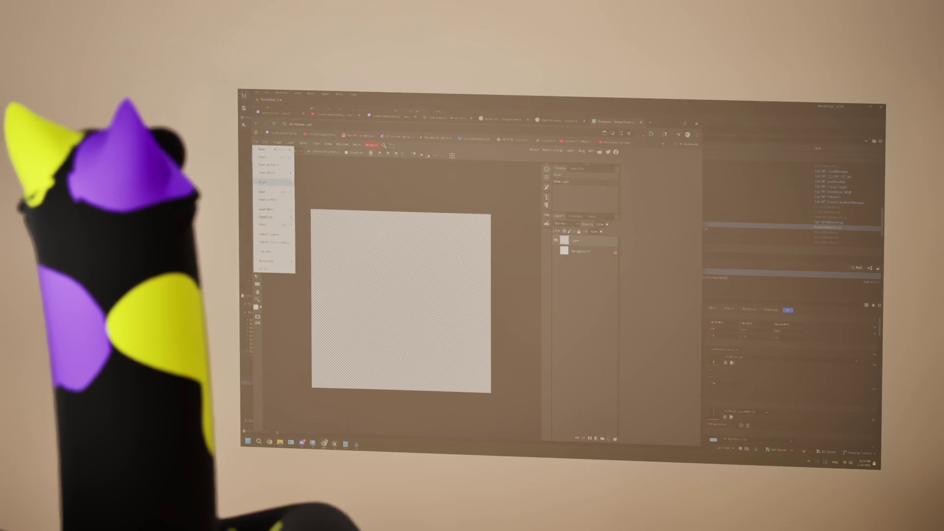
key("Escape")
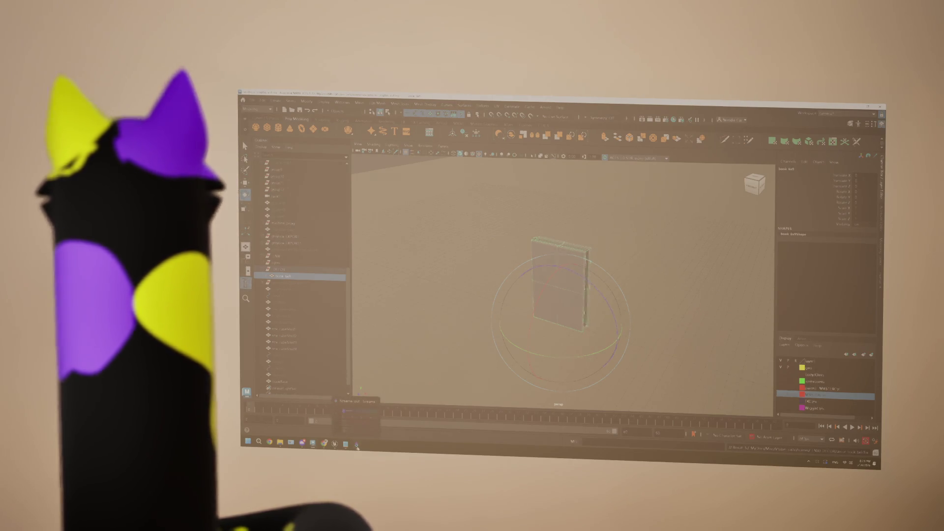
Step: Bring Streamer.bot forward and go to its Actions list
left_click(357, 445)
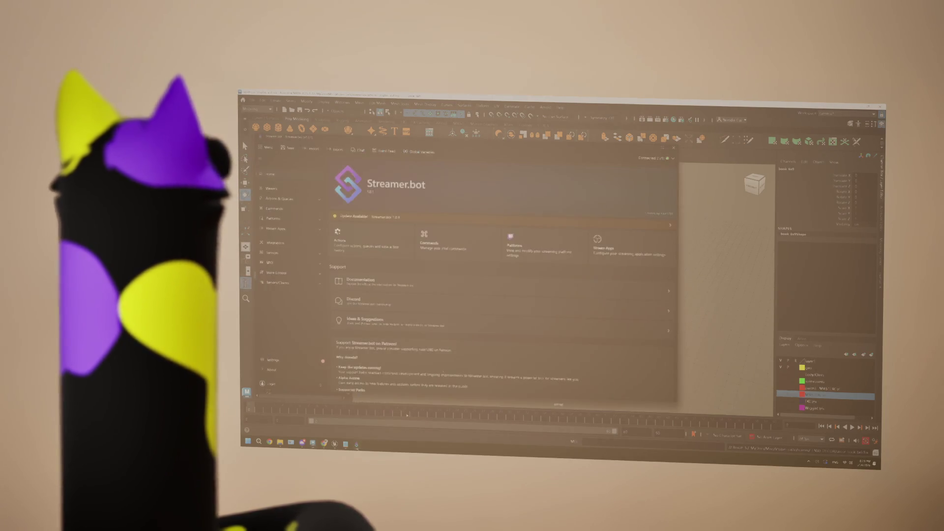
left_click(279, 198)
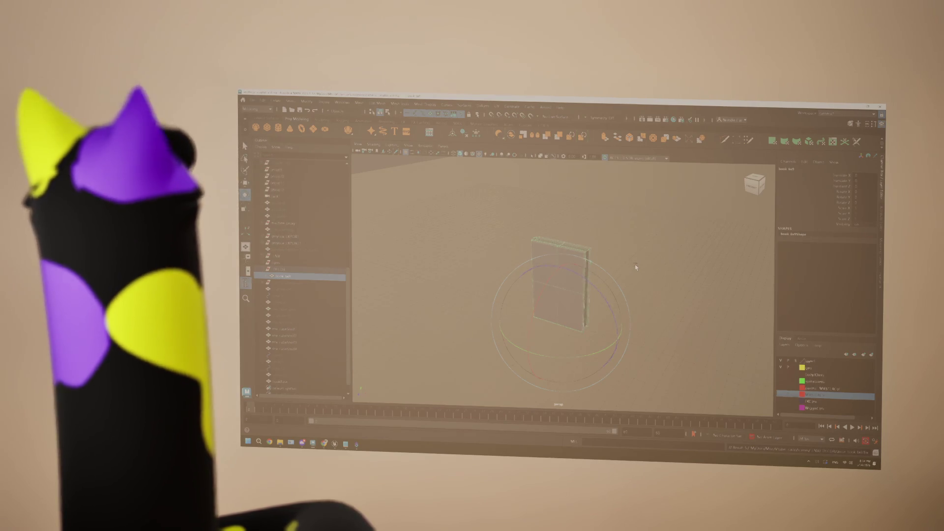
Step: Show the book's UVs in the UV Editor and save a UV Snapshot image via Apply and Close
left_click(497, 107)
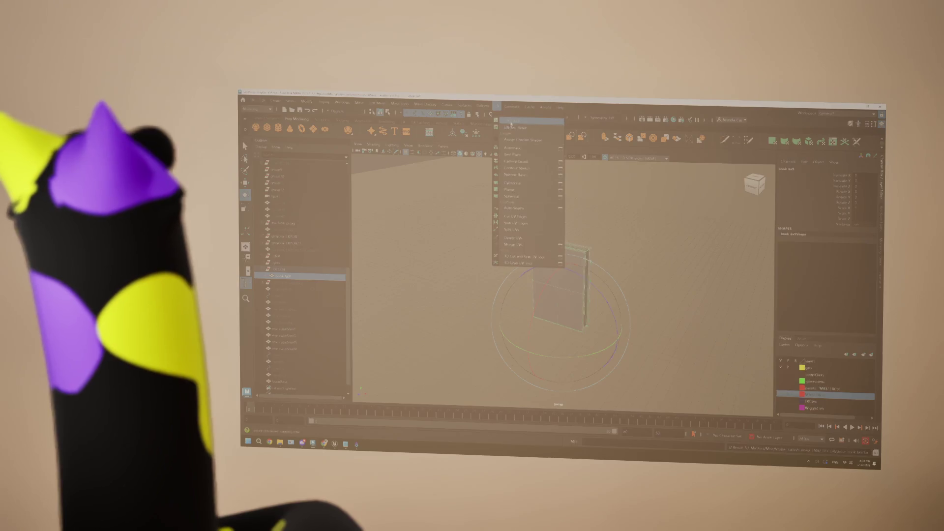
left_click(509, 124)
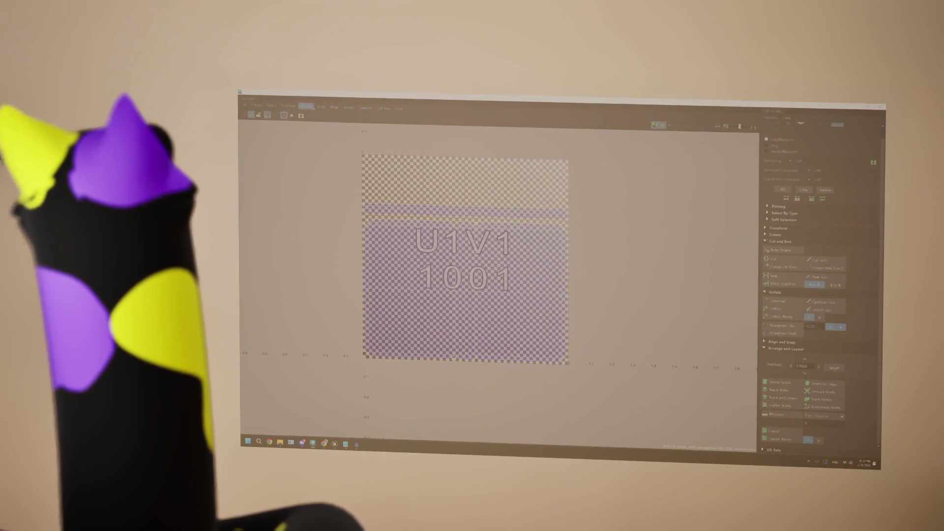
left_click(333, 107)
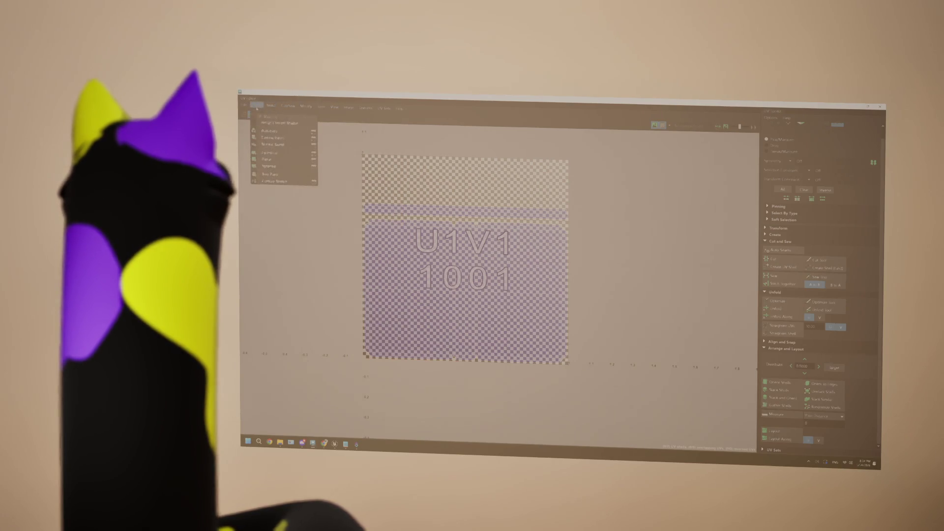
mouse_move(348, 108)
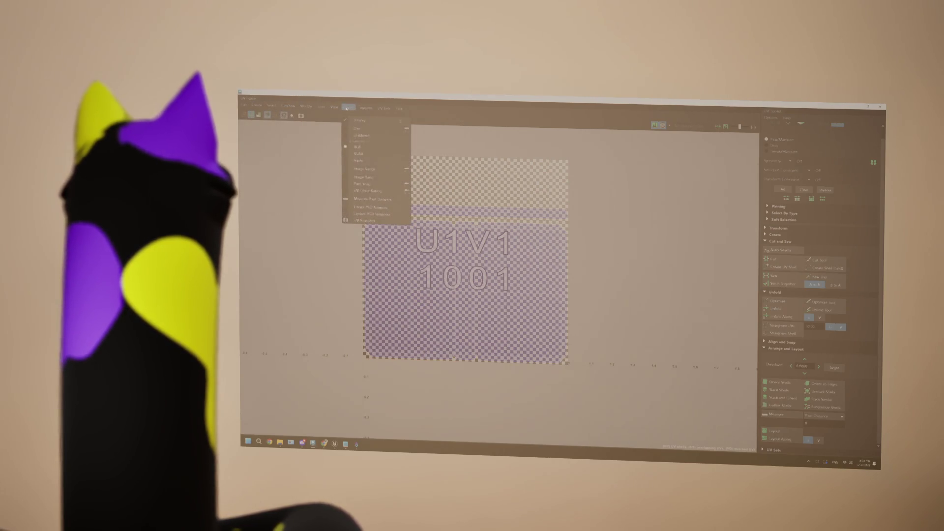
left_click(371, 219)
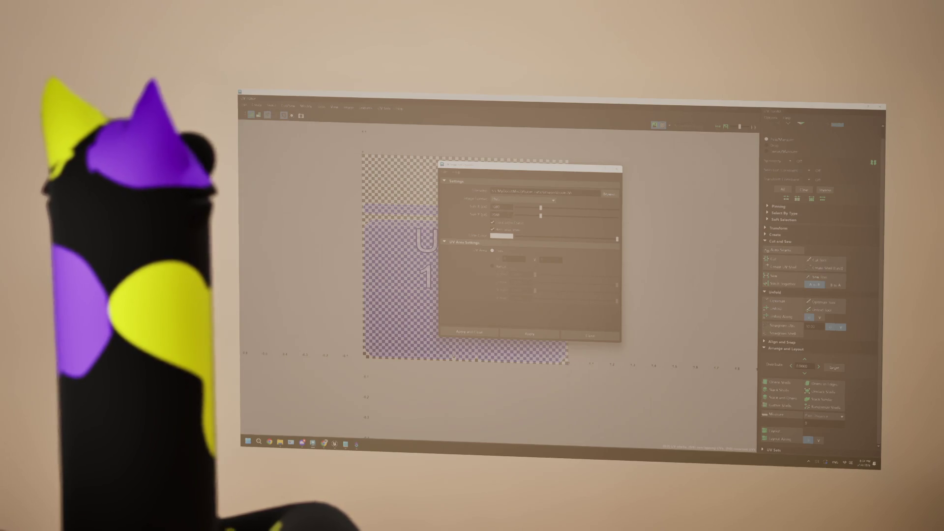
left_click(484, 335)
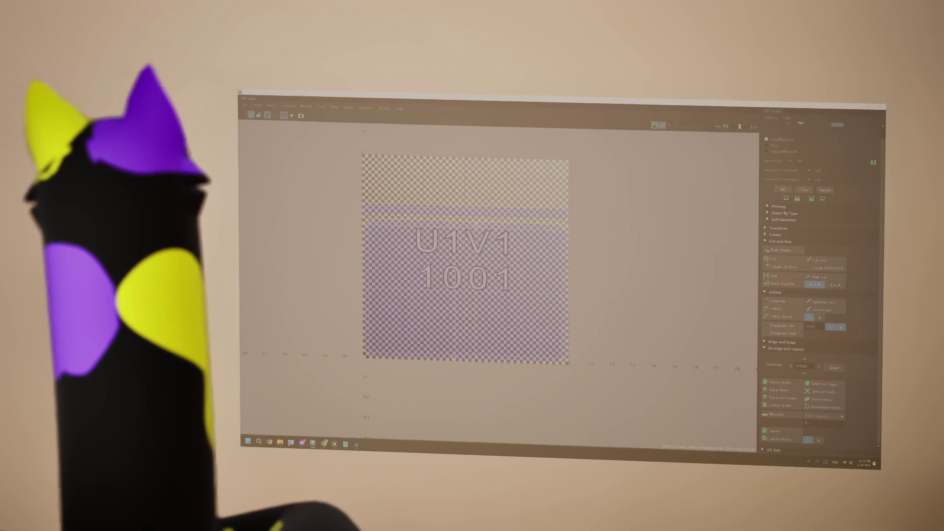
Step: In Photoshop, browse up into the project's images folder and open the saved UV snapshot
key("alt+Tab")
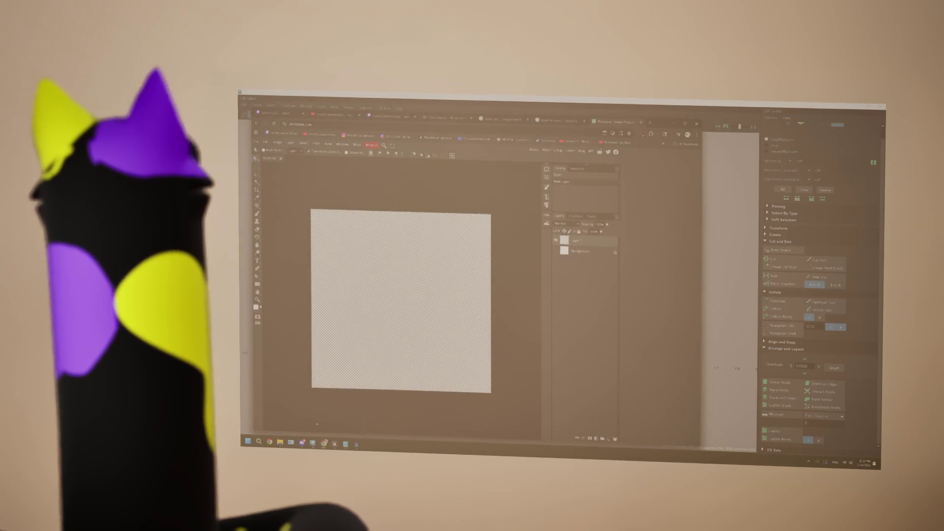
key("ctrl+o")
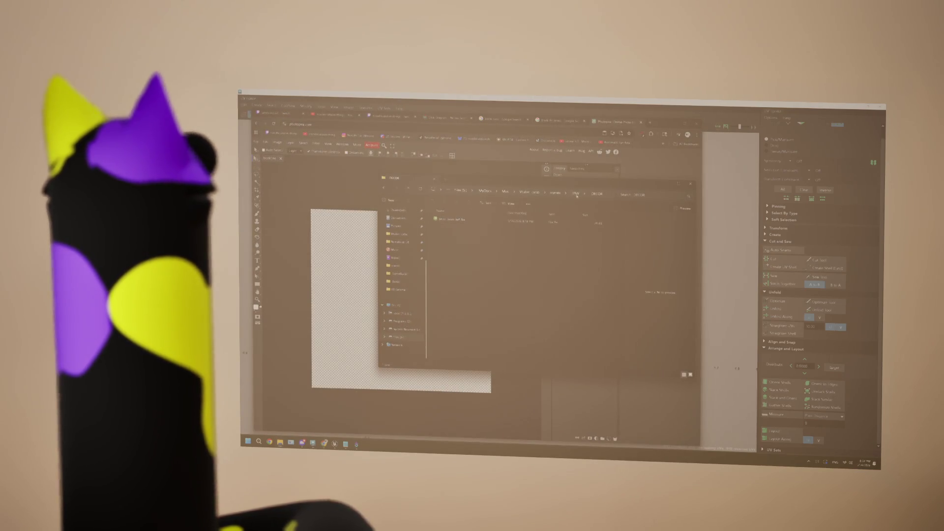
left_click(536, 194)
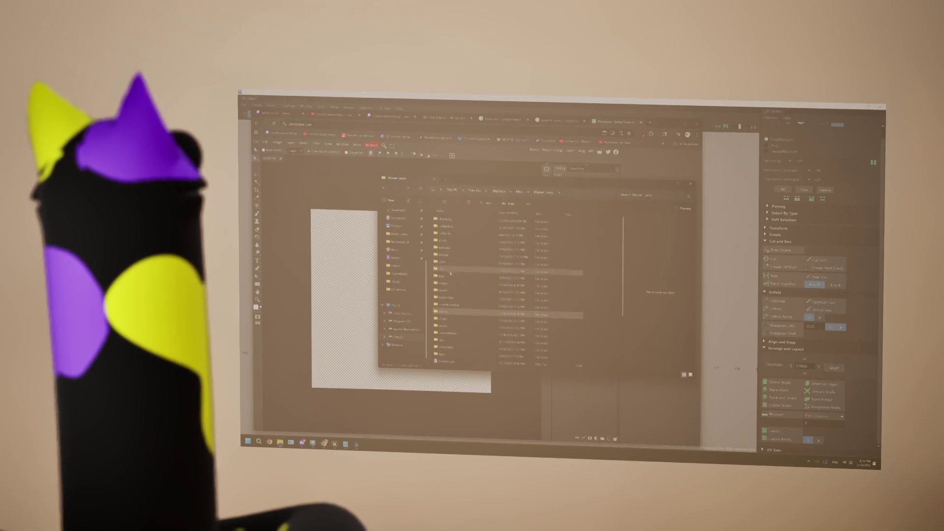
double_click(450, 284)
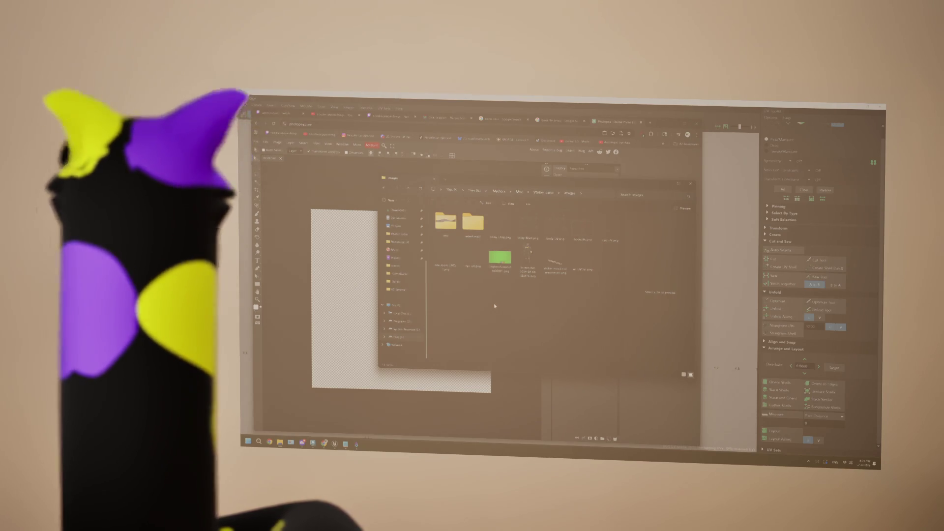
left_click(581, 259)
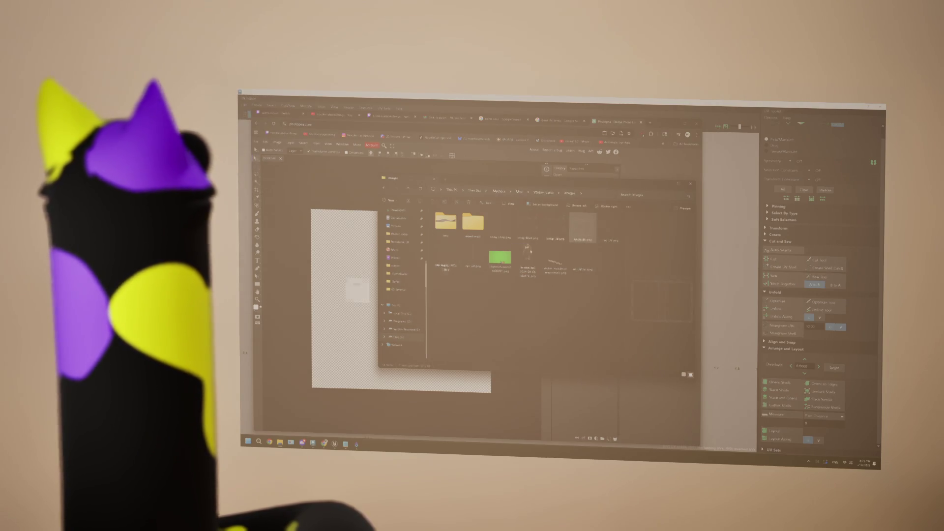
double_click(582, 258)
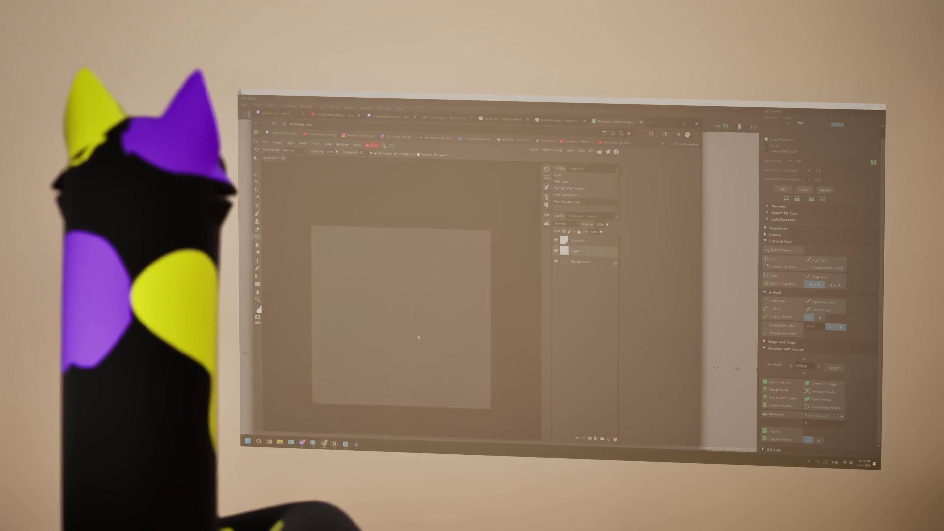
scroll(417, 337, "up", 3)
scroll(422, 338, "down", 1)
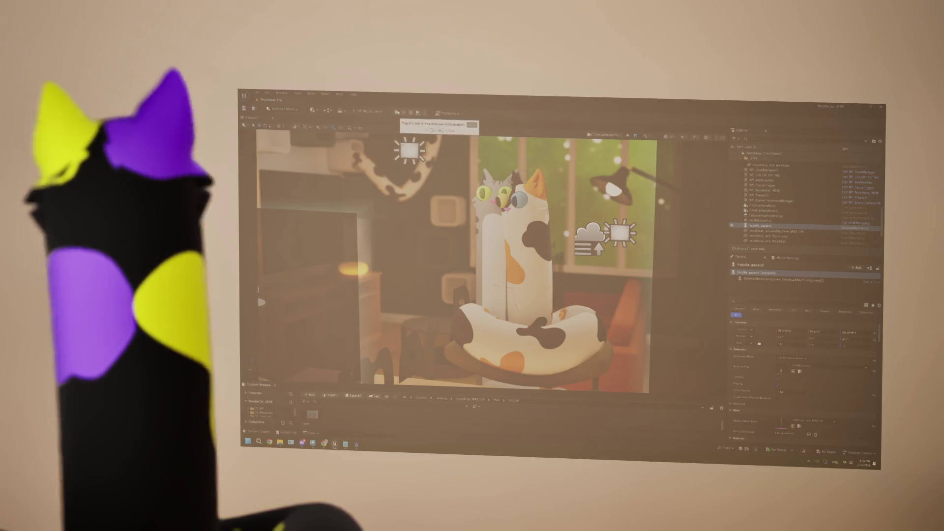
Step: Run a Play-in-Editor preview of the cat room, then switch the viewport to Perspective
key("alt+p")
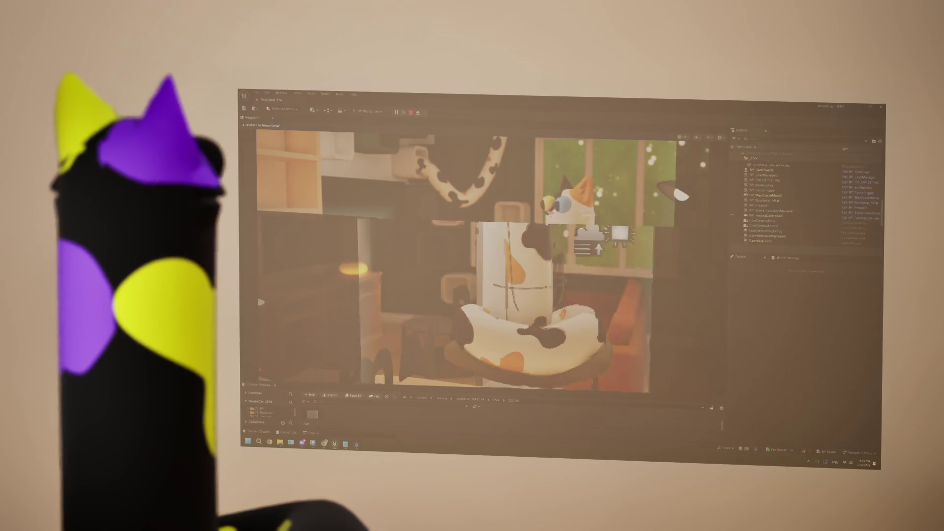
key("Escape")
left_click(605, 135)
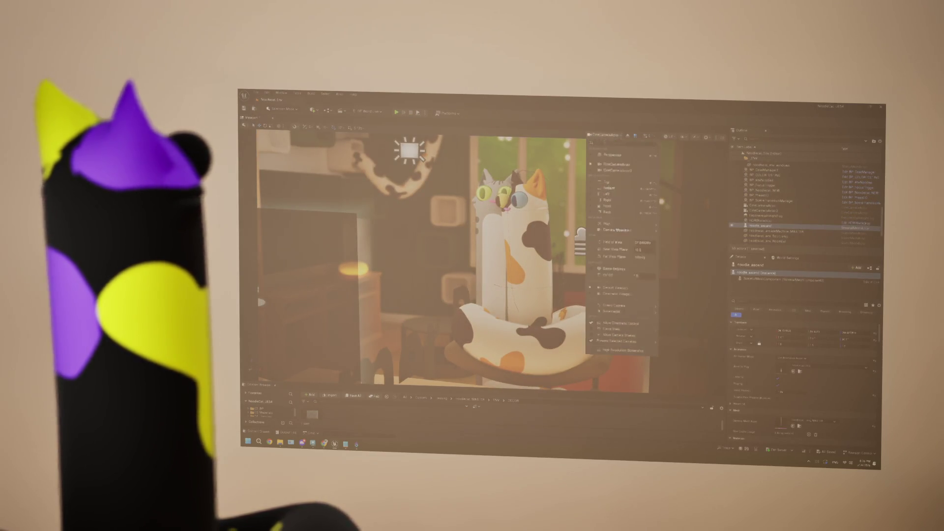
left_click(611, 156)
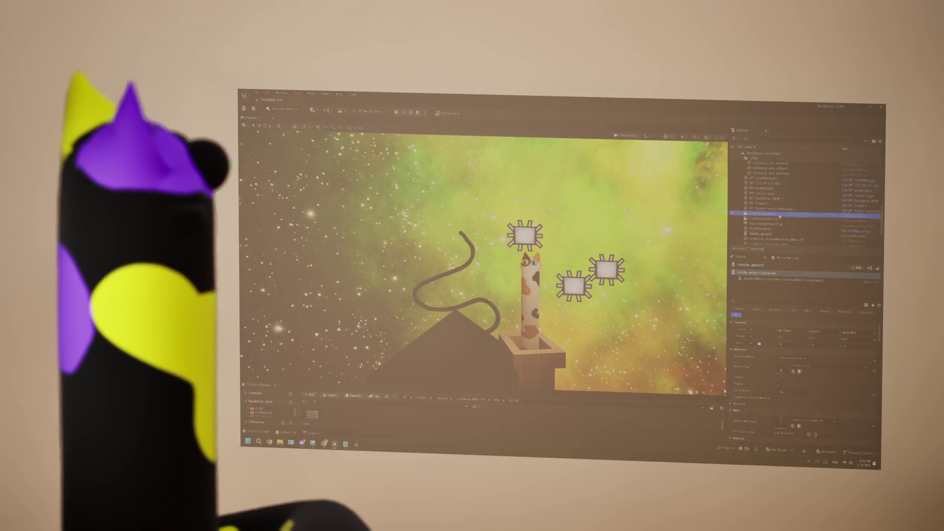
Step: Duplicate the CineCameraActor from its Outliner menu, frame it, and select the new CineCameraActor2
left_click(776, 219)
right_click(777, 219)
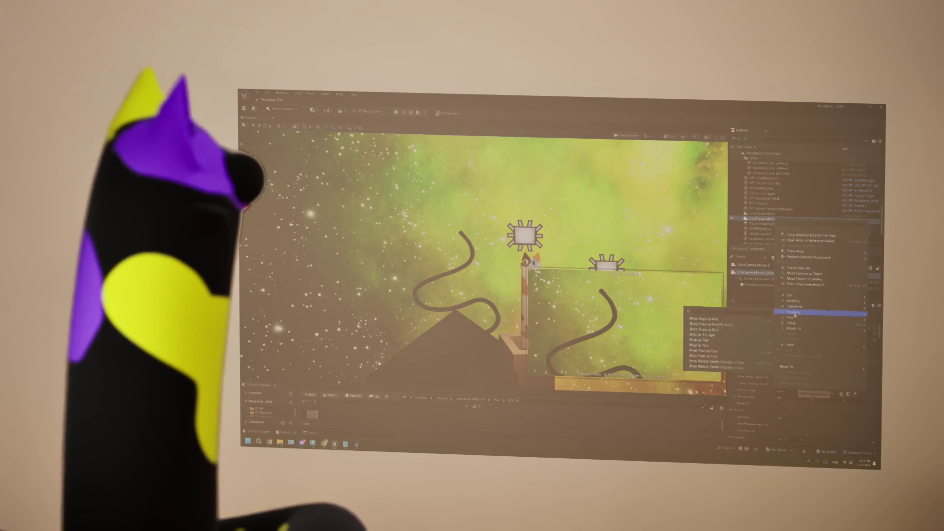
mouse_move(819, 329)
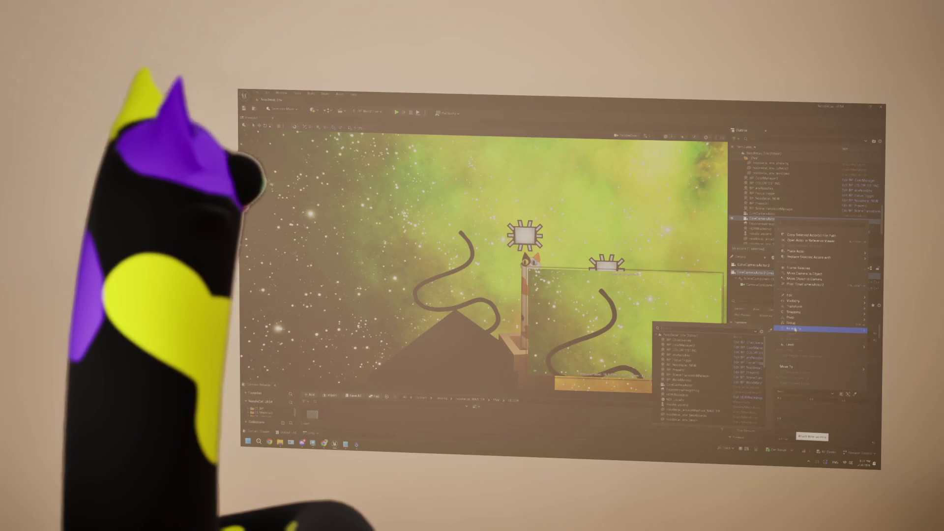
left_click(790, 225)
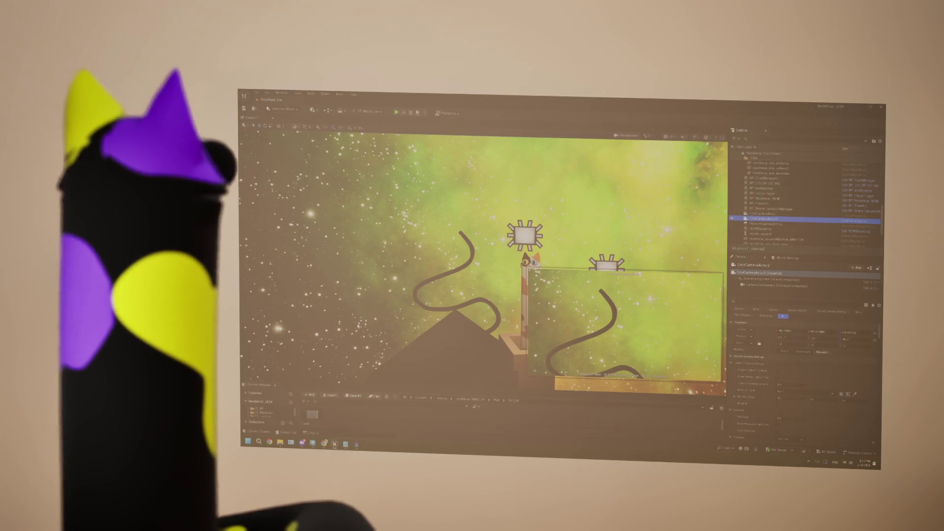
key("f")
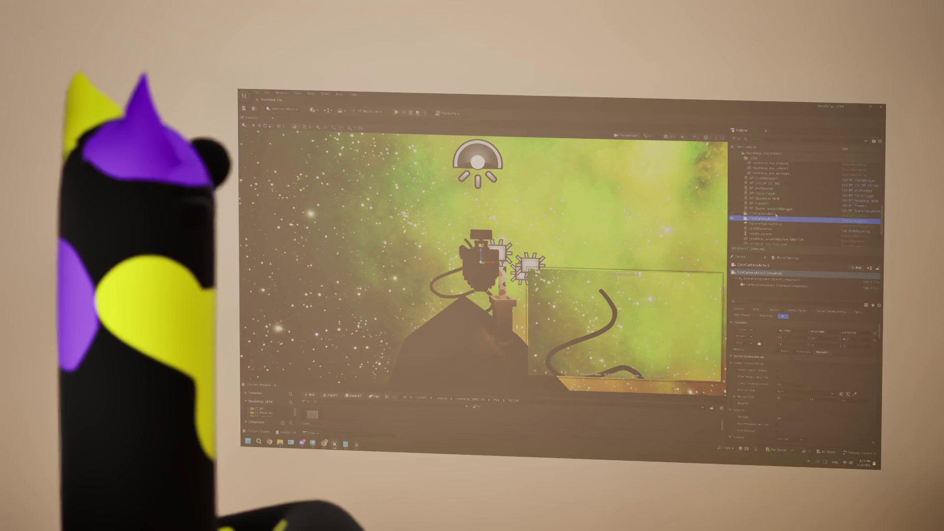
left_click(783, 214)
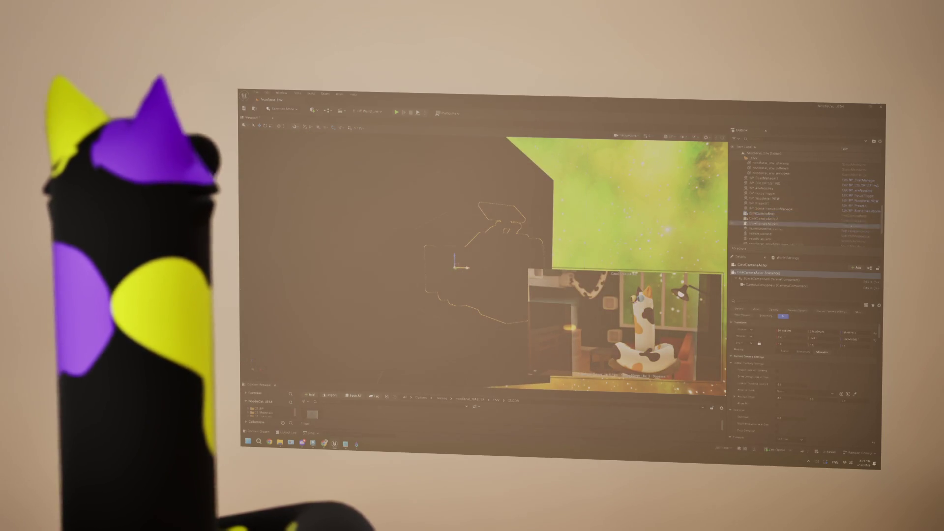
left_click(768, 223)
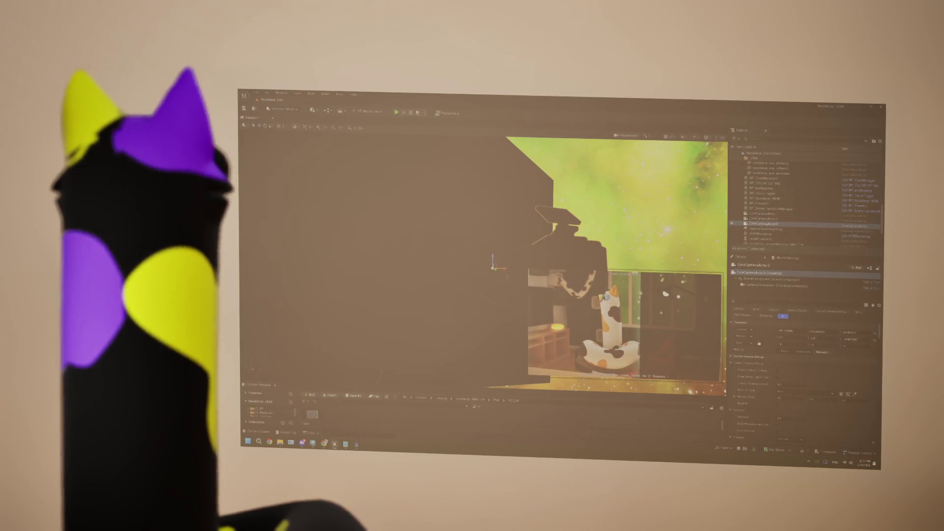
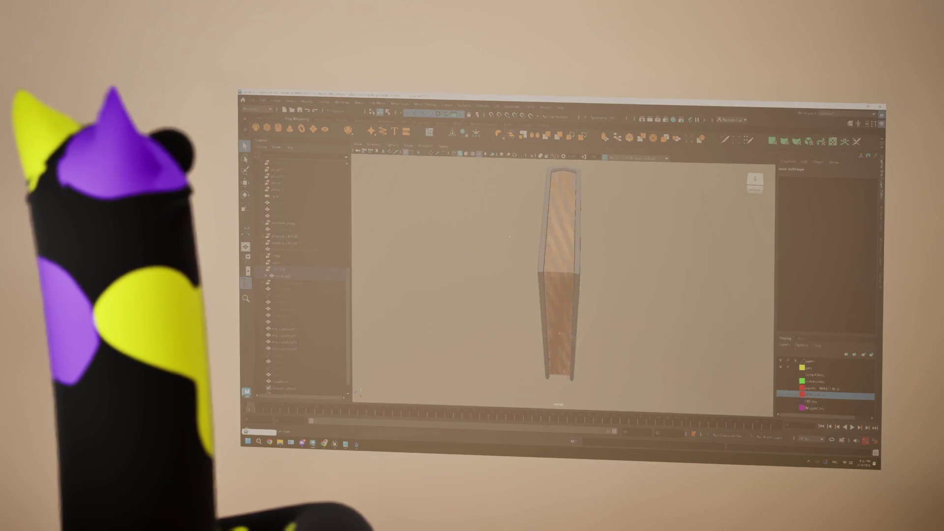
Step: Assign the existing lambert material to the selected faces of the book model
mouse_move(561, 222)
right_mouse_down()
mouse_move(554, 397)
mouse_move(609, 314)
right_mouse_up()
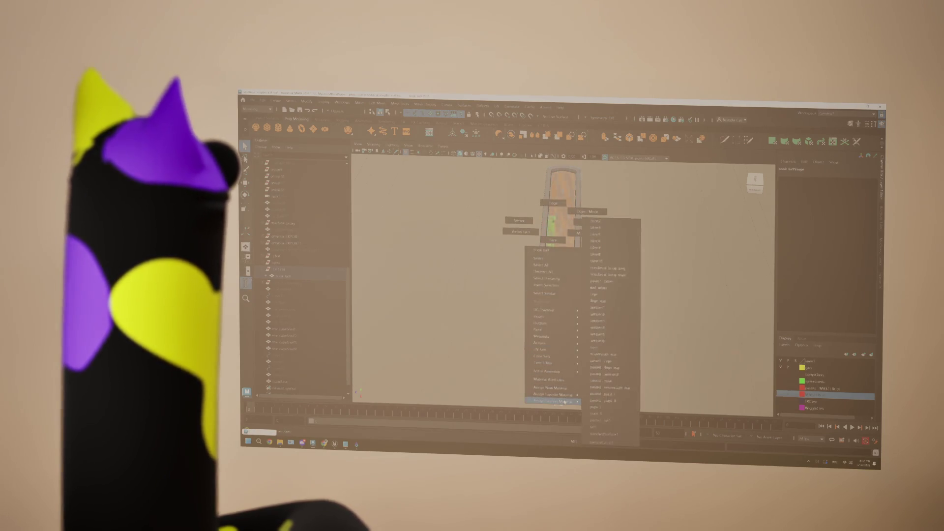
left_click(609, 313)
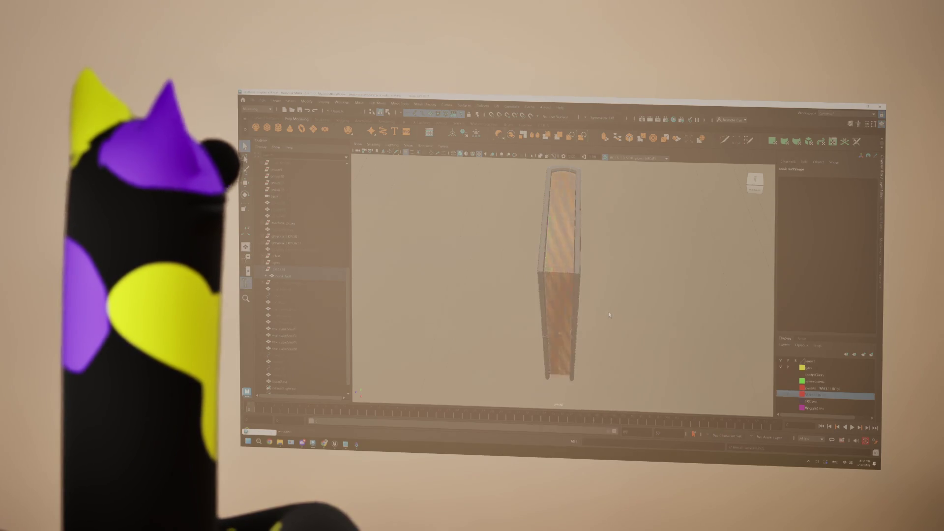
middle_click_drag(560, 296, 604, 280, "alt")
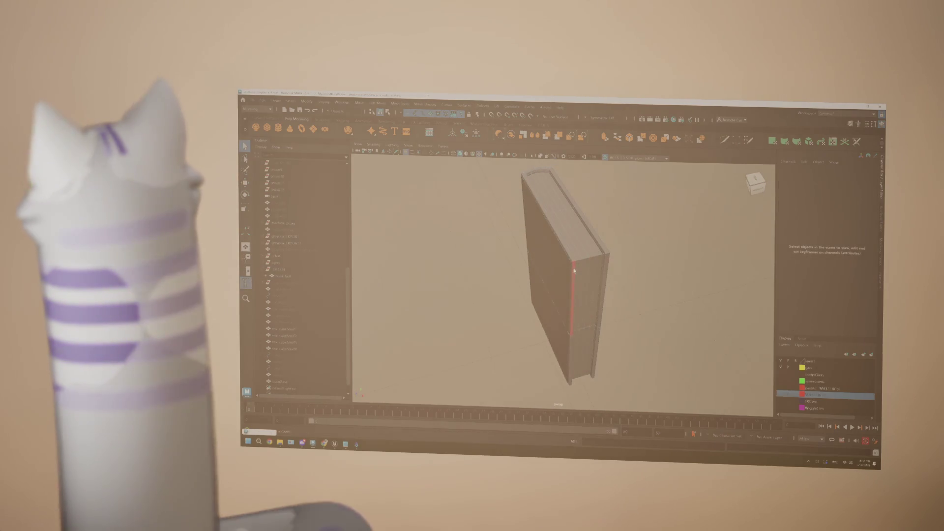
right_click(573, 254)
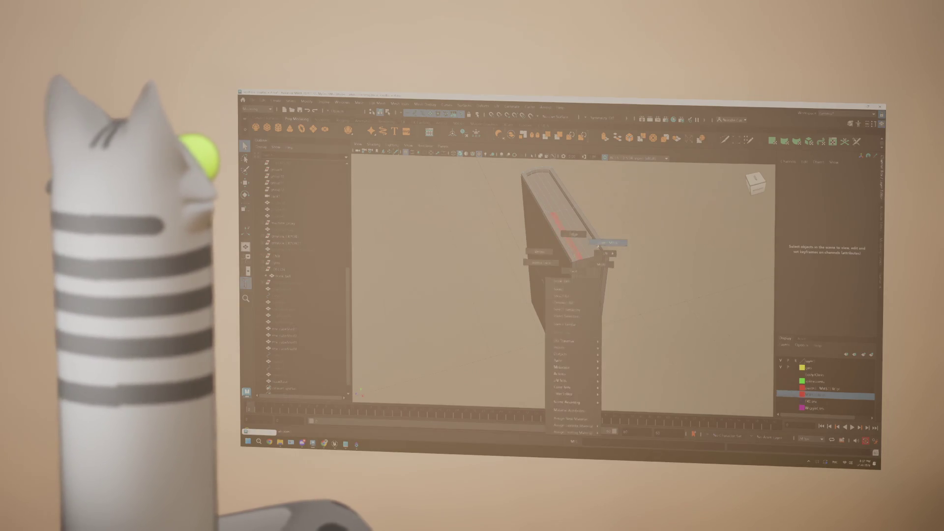
Step: Review the lambert material's settings in the Attribute Editor, then inspect the book edge-on
key("ctrl+a")
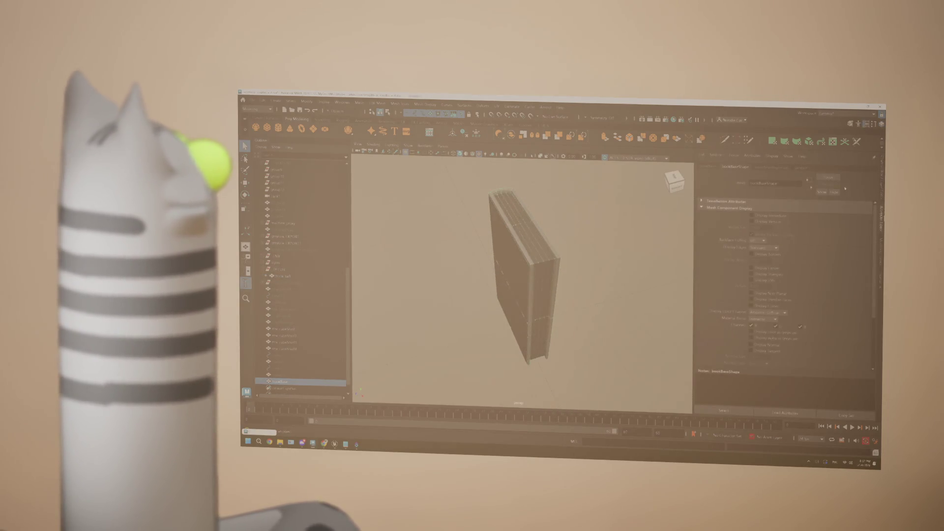
left_click(806, 170)
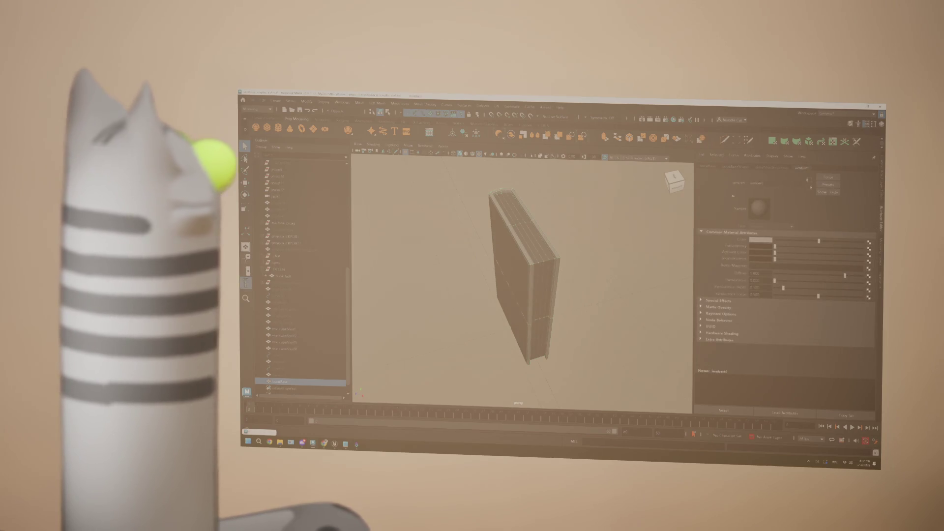
mouse_move(540, 274)
left_mouse_down("alt")
mouse_move(537, 263)
mouse_move(561, 243)
mouse_move(548, 275)
left_mouse_up("alt")
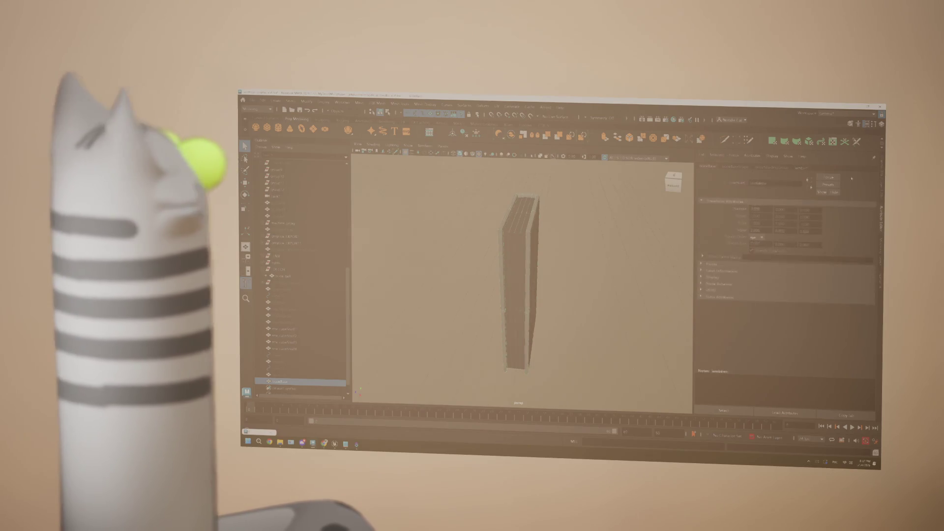
key("ctrl+a")
left_click_drag(570, 263, 557, 255, "alt")
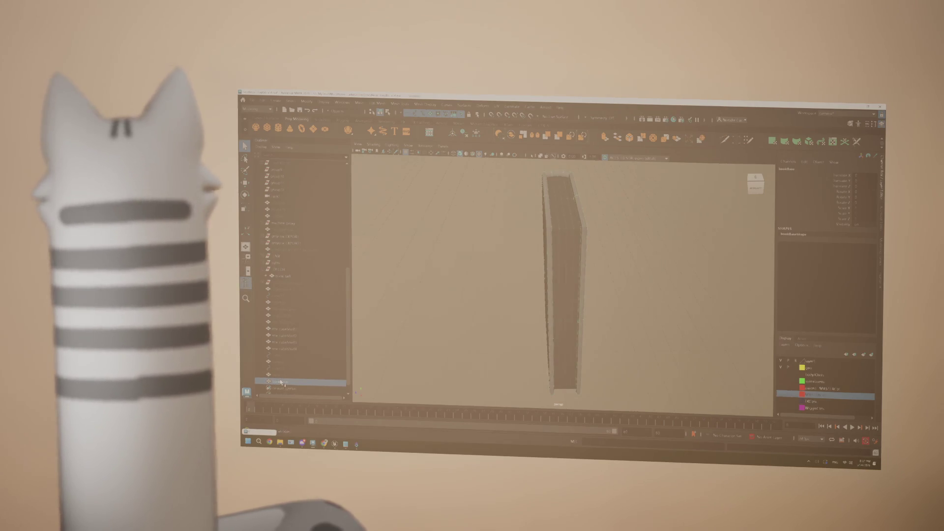
Step: Alternate between Outliner rows until the book mesh is selected for export
left_click(287, 277)
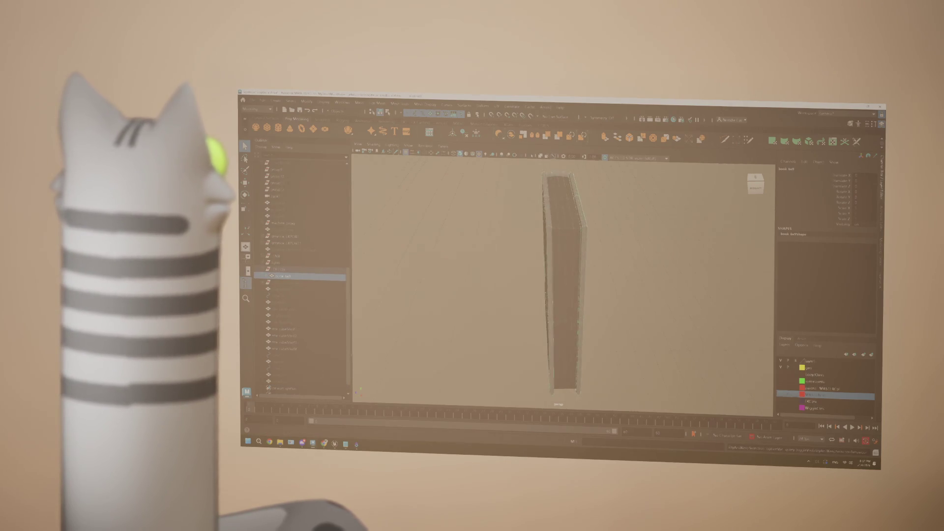
left_click(289, 382)
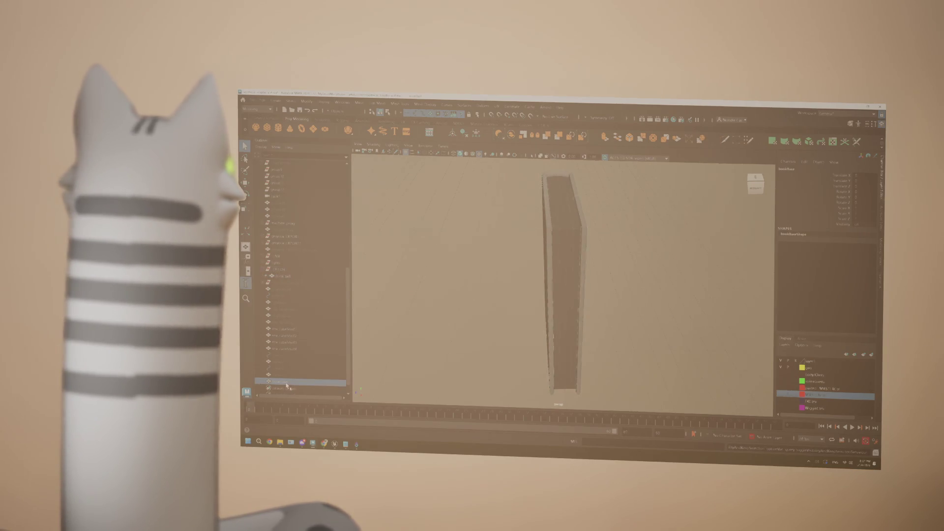
left_click(288, 277)
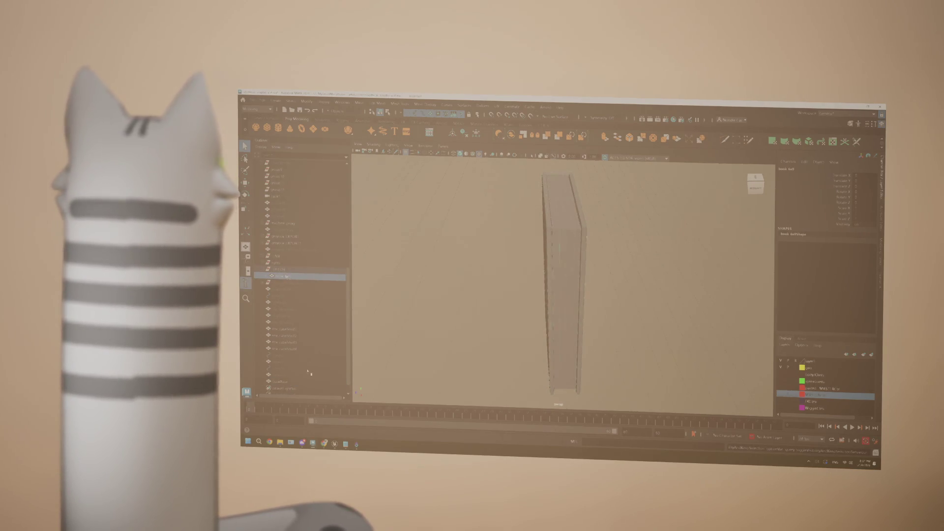
left_click(287, 385)
left_click(286, 282)
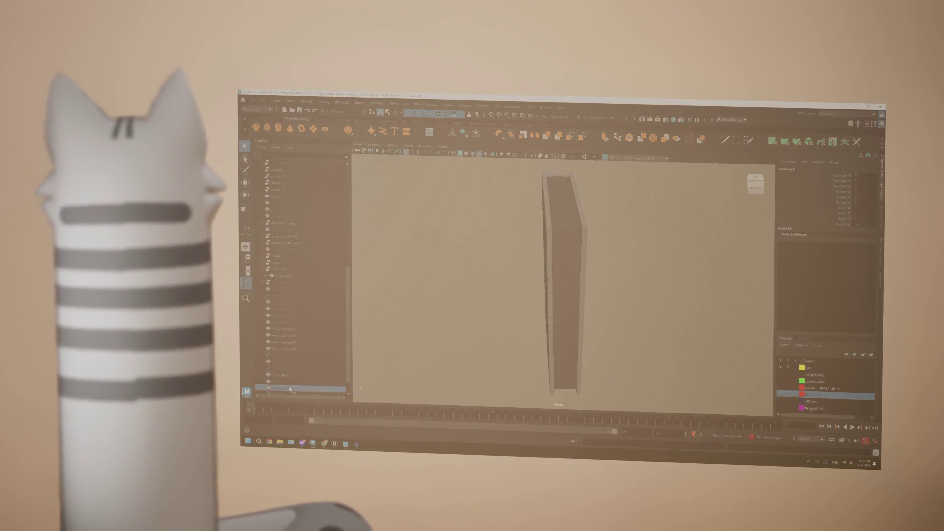
left_click(289, 277)
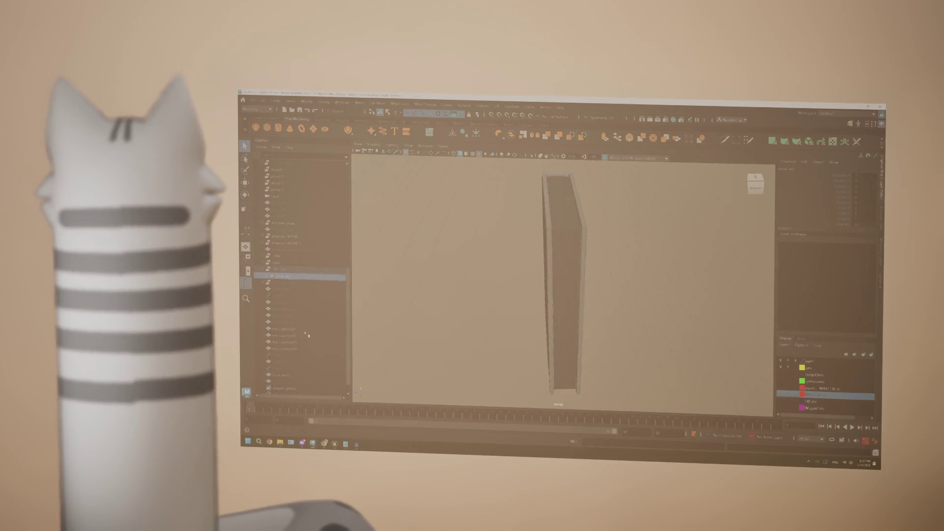
left_click(292, 376)
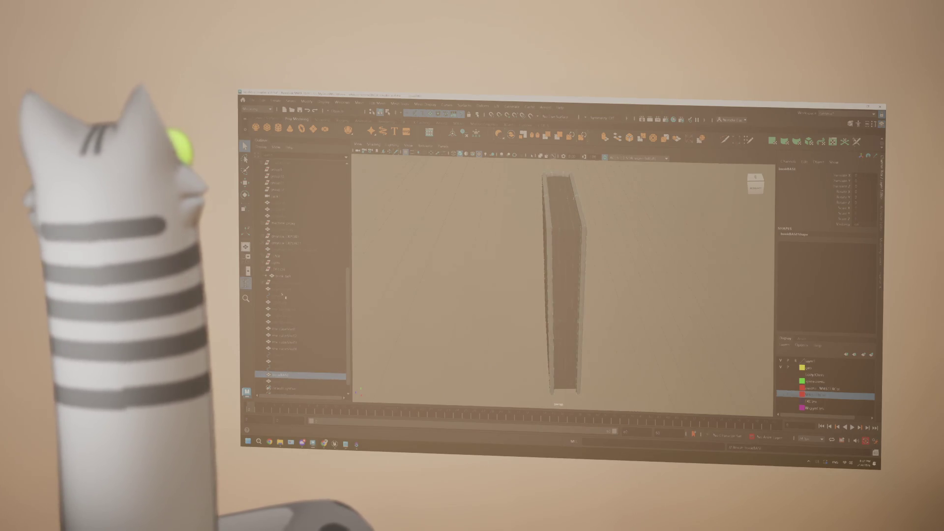
left_click(295, 277)
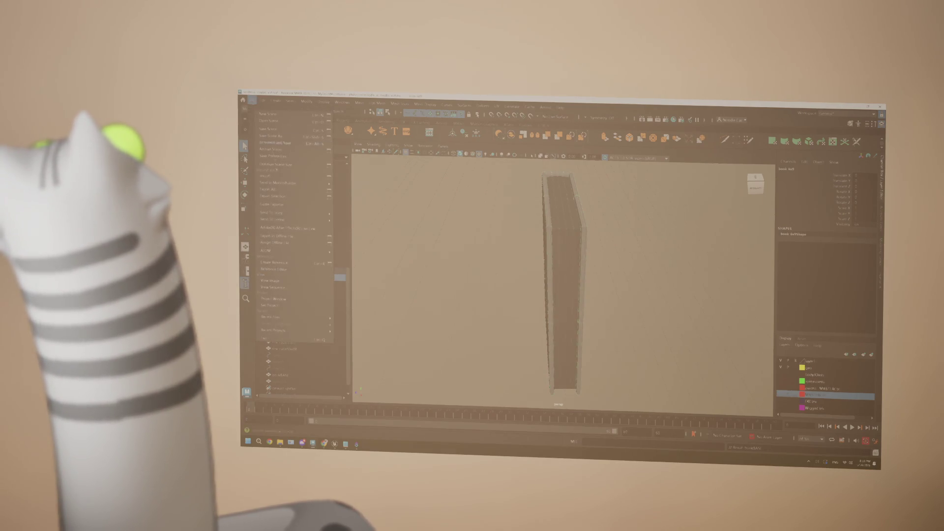
Step: Export the selected book mesh, overwriting the previous export file
left_click(281, 195)
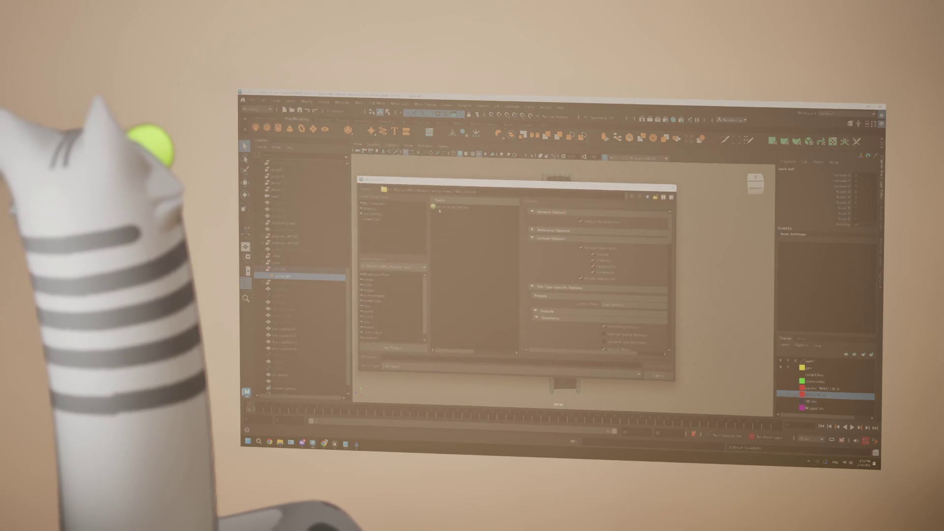
left_click(498, 288)
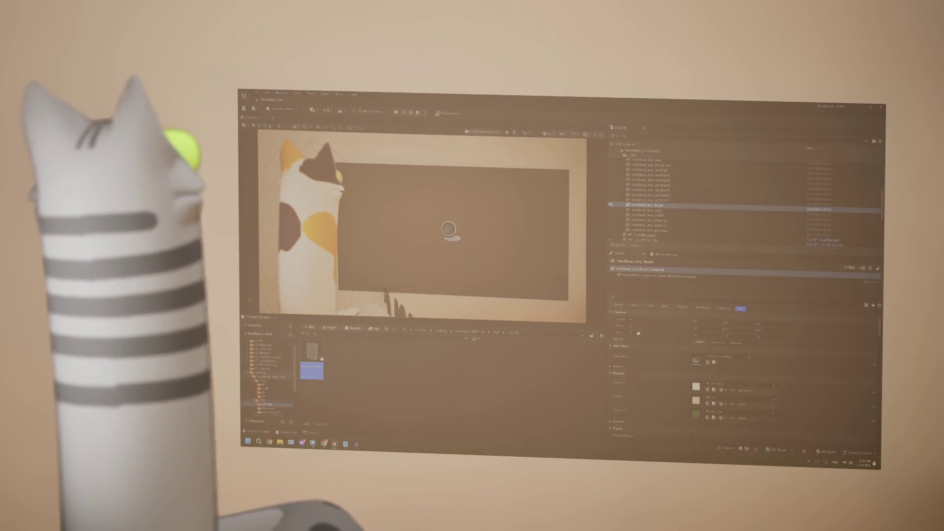
Step: Reimport the book mesh asset in the Content Browser from its updated source file
right_click(311, 365)
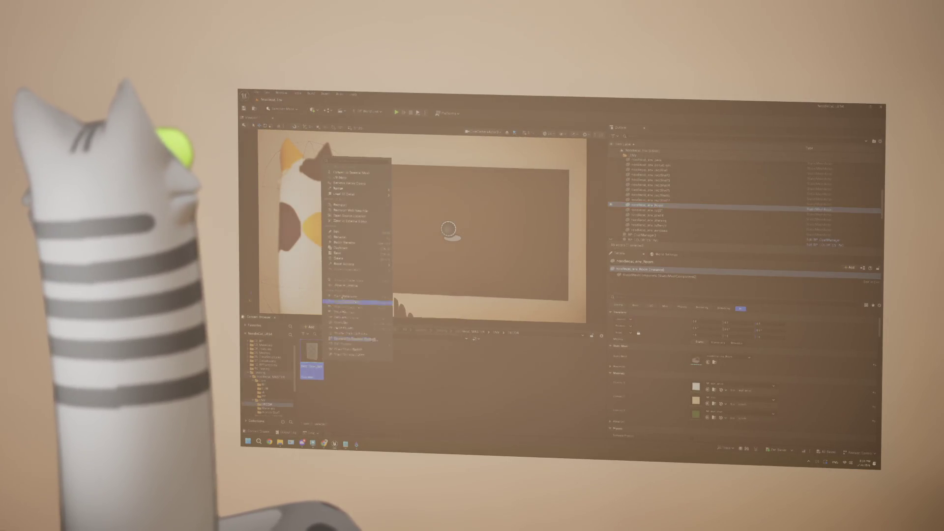
left_click(343, 209)
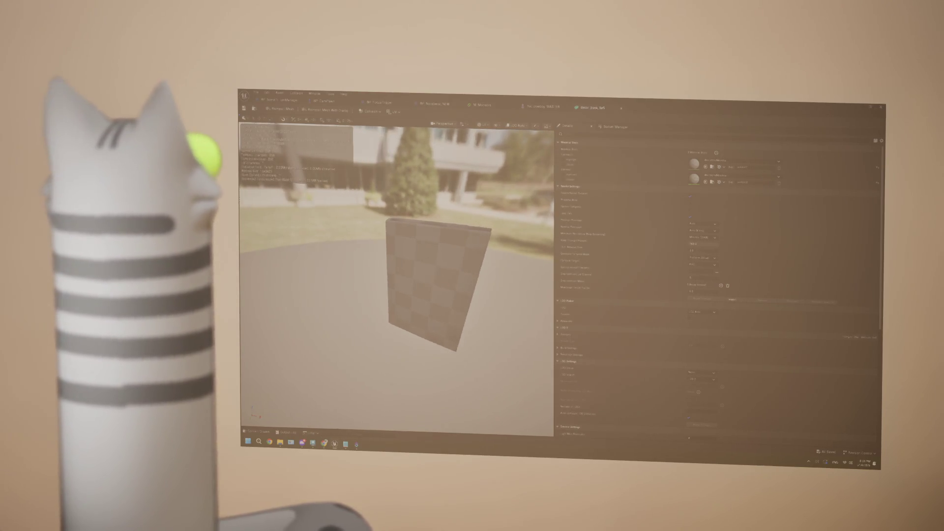
Step: Orbit the Static Mesh Editor preview to look over the reimported book
right_click_drag(434, 278, 339, 252)
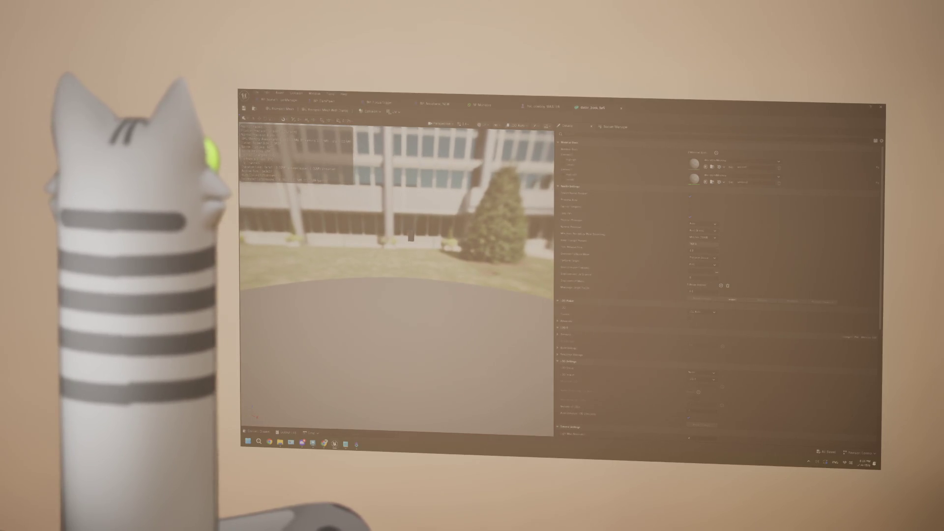
mouse_move(441, 281)
right_mouse_down()
mouse_move(413, 243)
mouse_move(369, 250)
right_mouse_up()
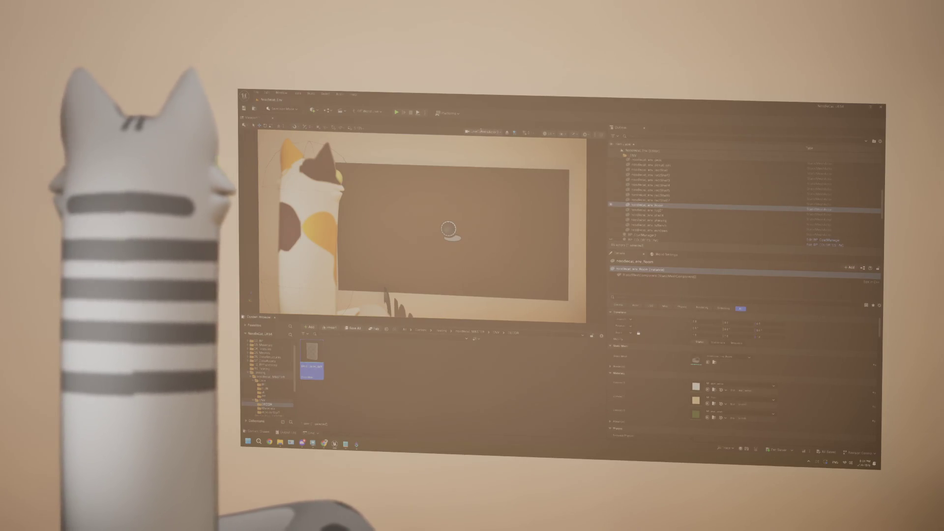
Step: Fly the camera around the bookshelf to check the book standing on its shelf
right_click_drag(449, 229, 383, 236)
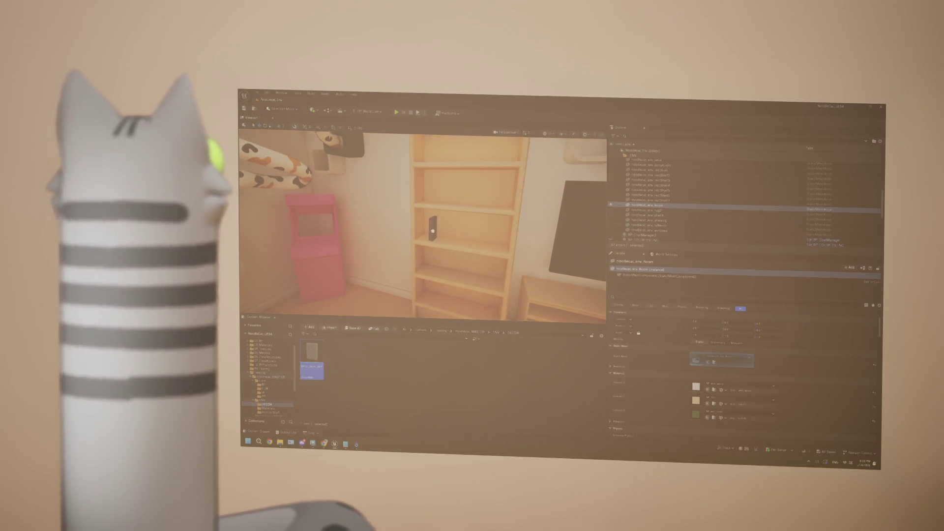
right_click_drag(443, 229, 383, 229)
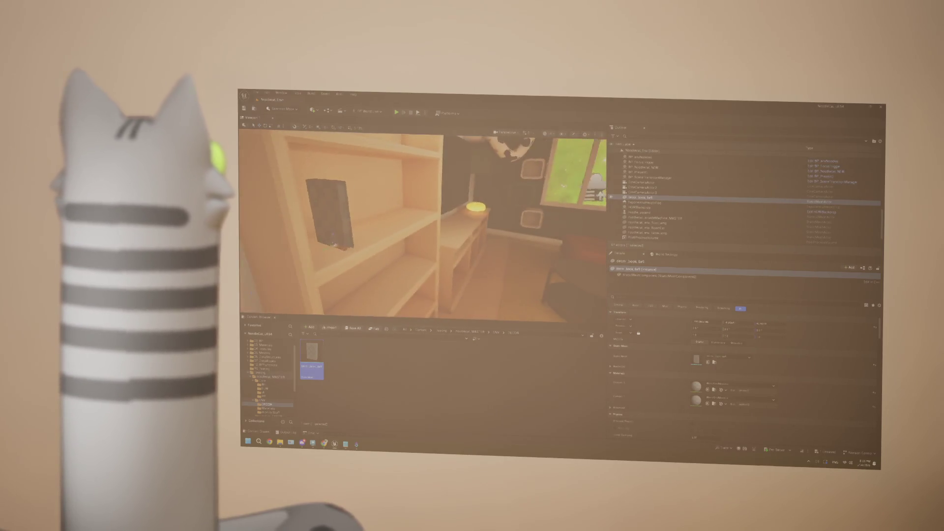
right_click_drag(443, 228, 383, 229)
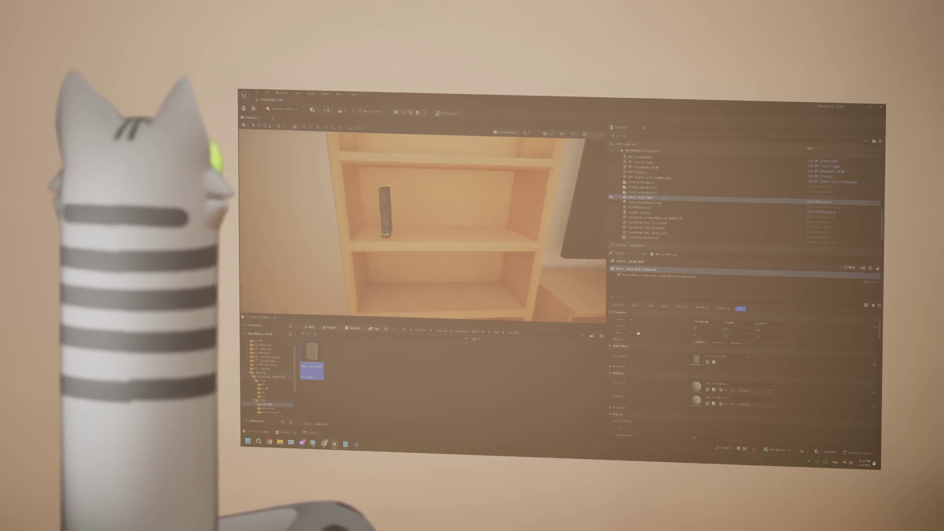
right_click_drag(443, 229, 383, 229)
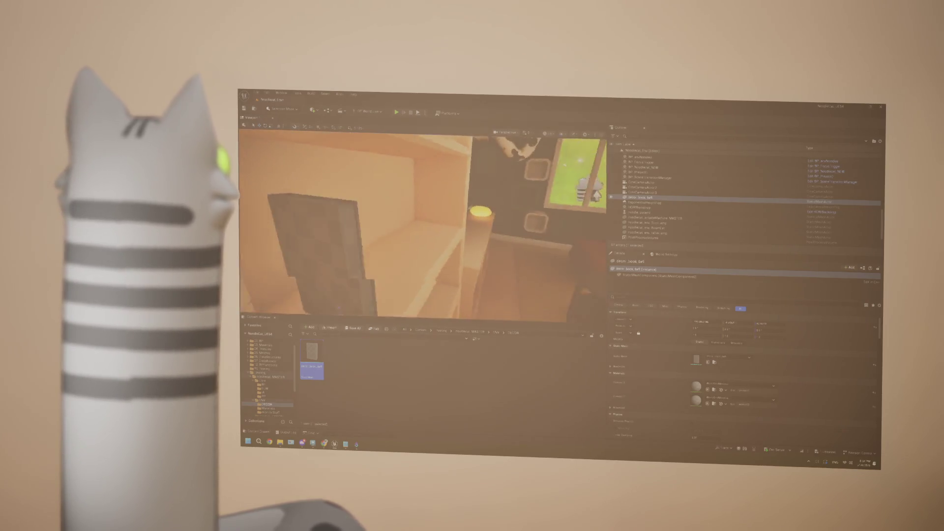
right_click_drag(443, 228, 383, 228)
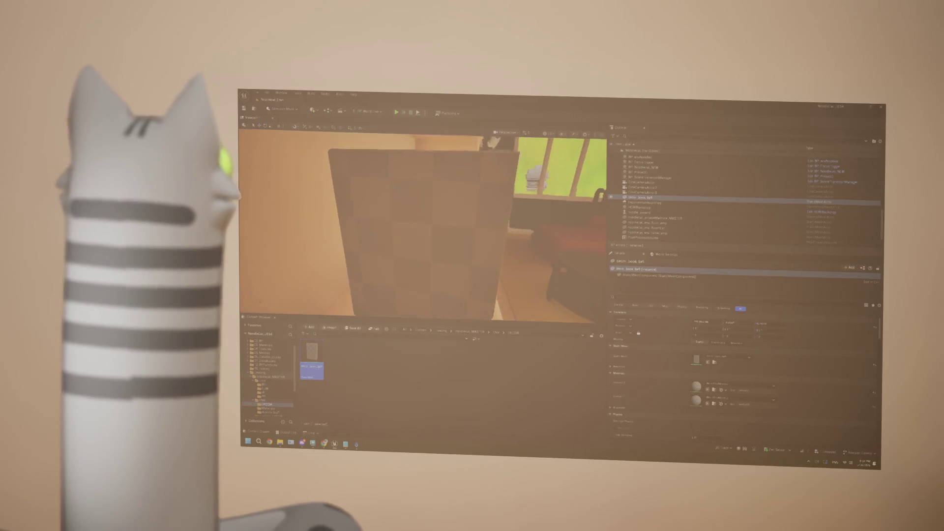
right_click_drag(443, 229, 384, 228)
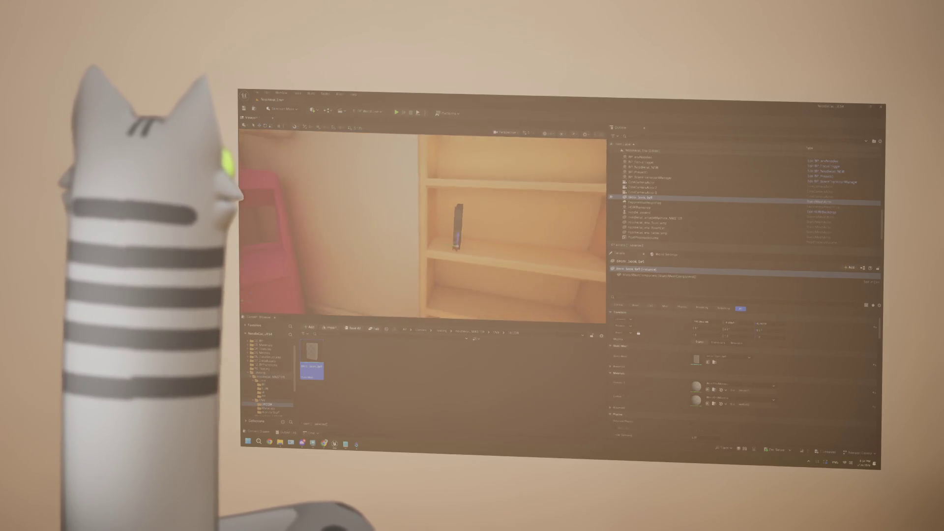
right_click_drag(442, 230, 383, 229)
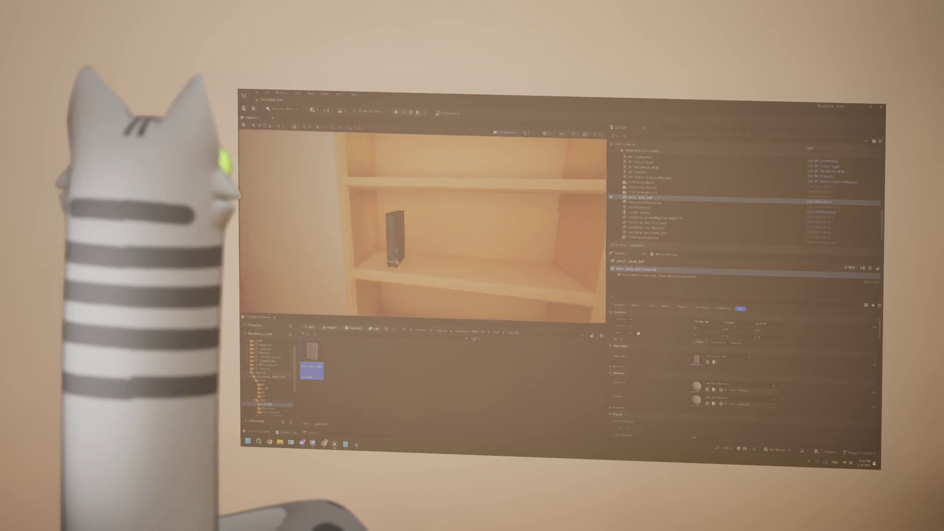
right_click_drag(442, 229, 413, 228)
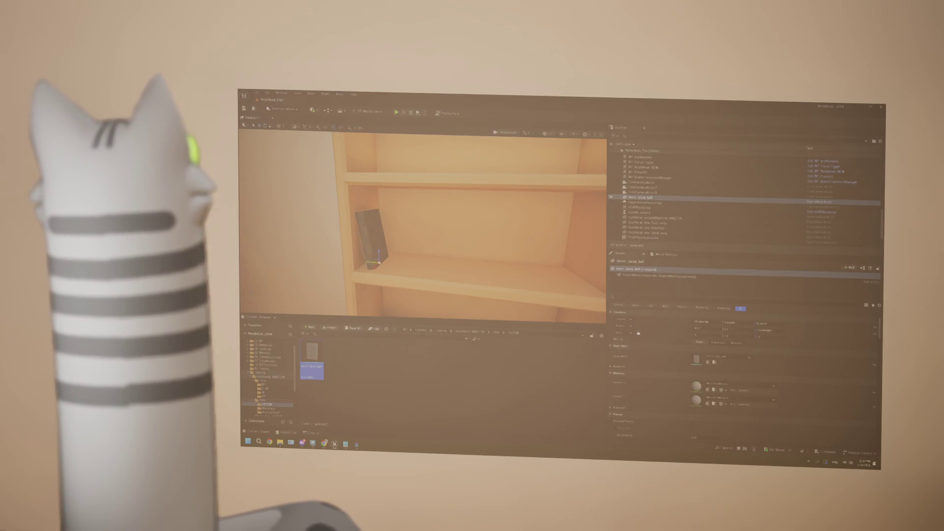
Step: Create a new Materials folder in the Content Browser beside the book asset
right_click_drag(472, 222, 443, 228)
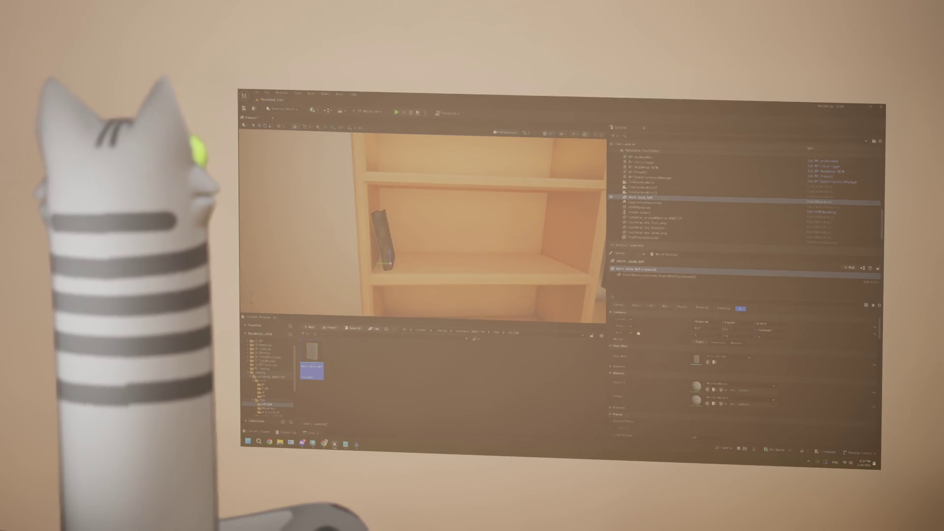
mouse_move(420, 221)
right_mouse_down()
mouse_move(458, 229)
mouse_move(443, 229)
right_mouse_up()
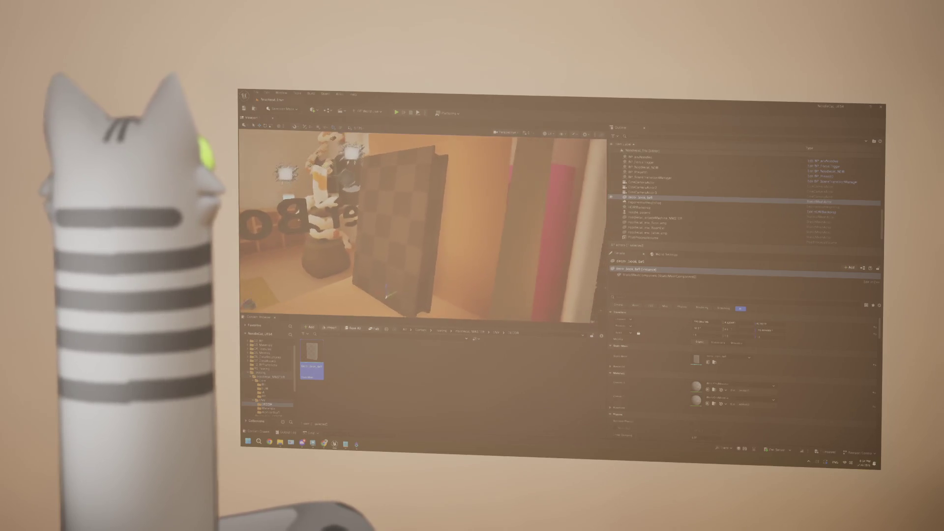
left_click(390, 391)
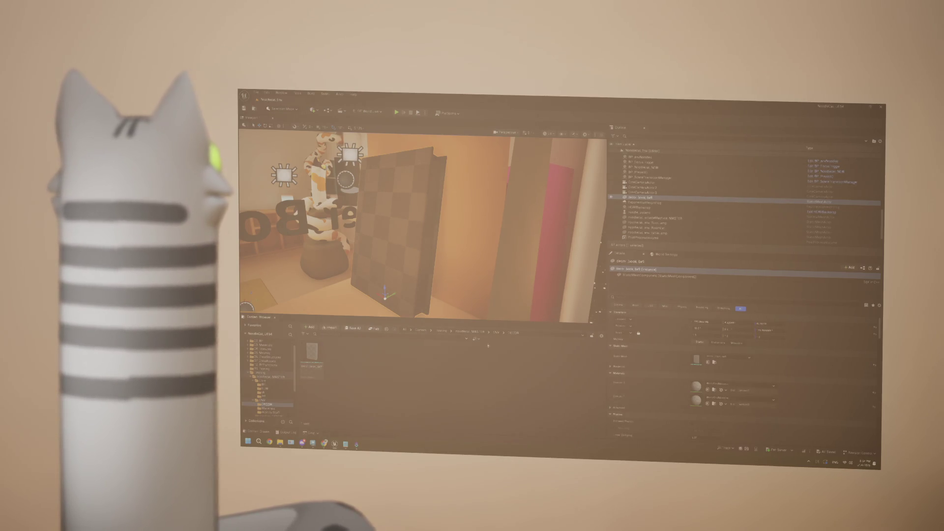
right_click(443, 347)
left_click(442, 222)
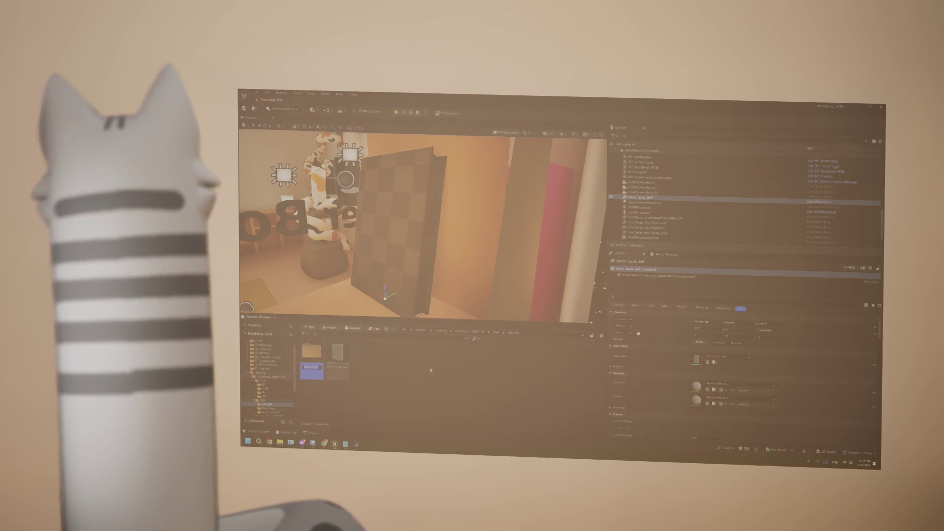
Step: Duplicate an existing colour material from the project's materials folder
double_click(312, 361)
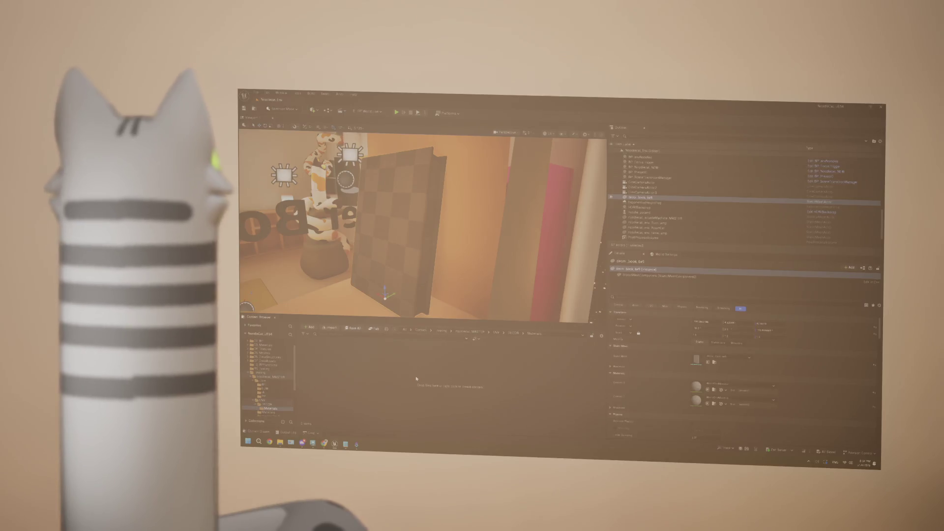
left_click(268, 401)
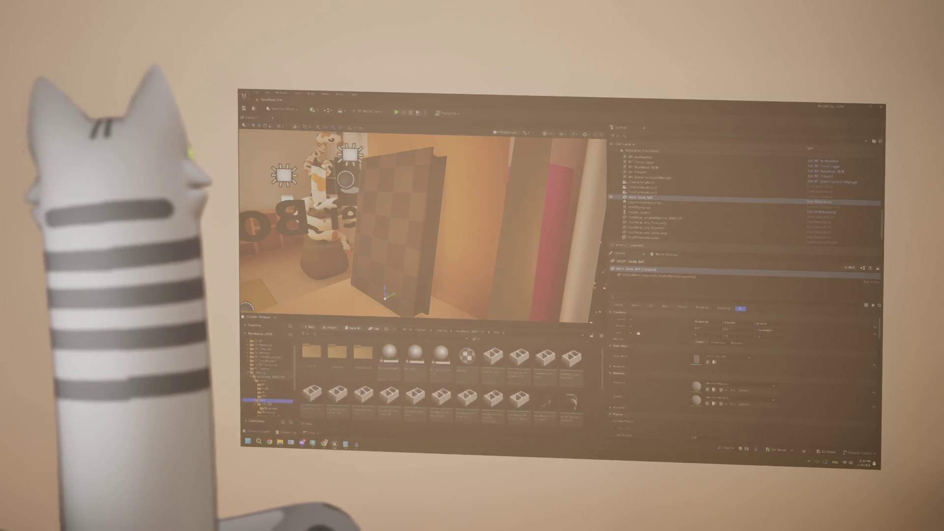
double_click(337, 369)
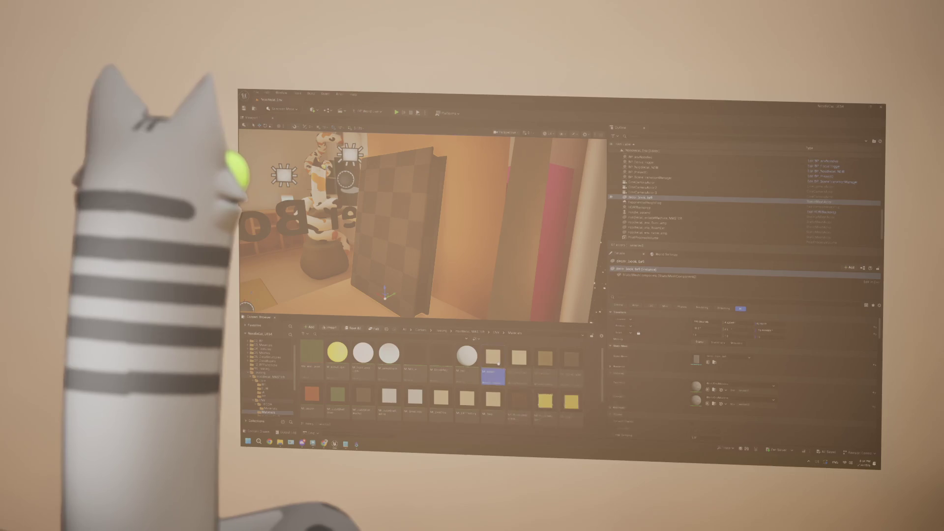
right_click(493, 372)
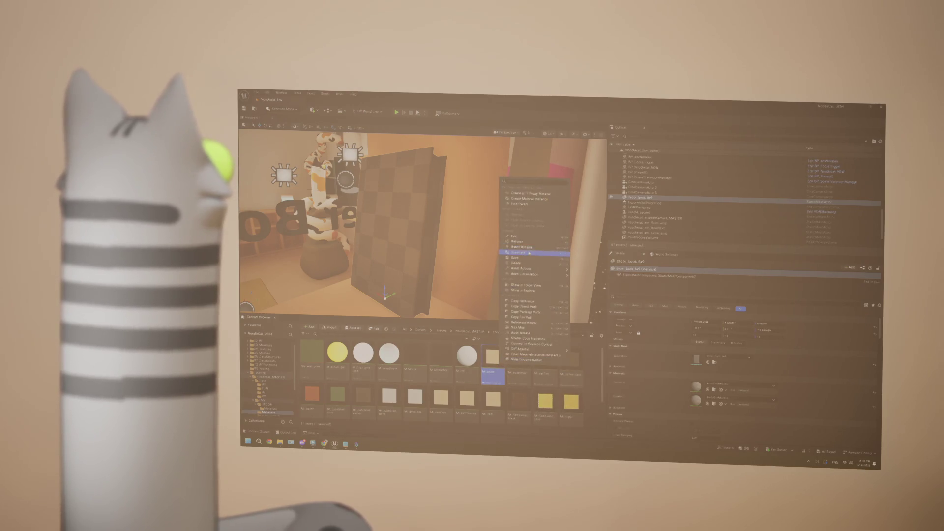
left_click(528, 252)
Step: Move the material copy into the Materials folder and open it in the Material Editor
left_click_drag(518, 362, 734, 393)
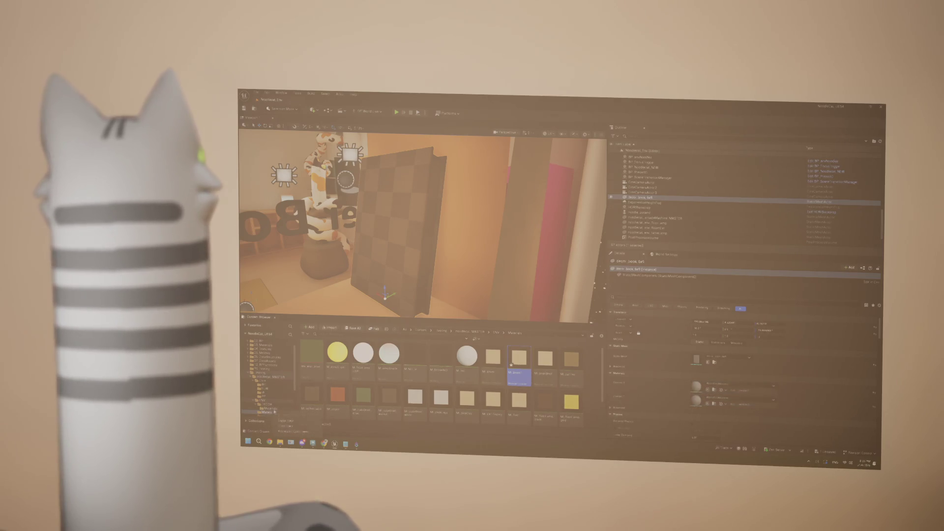
left_click(274, 411)
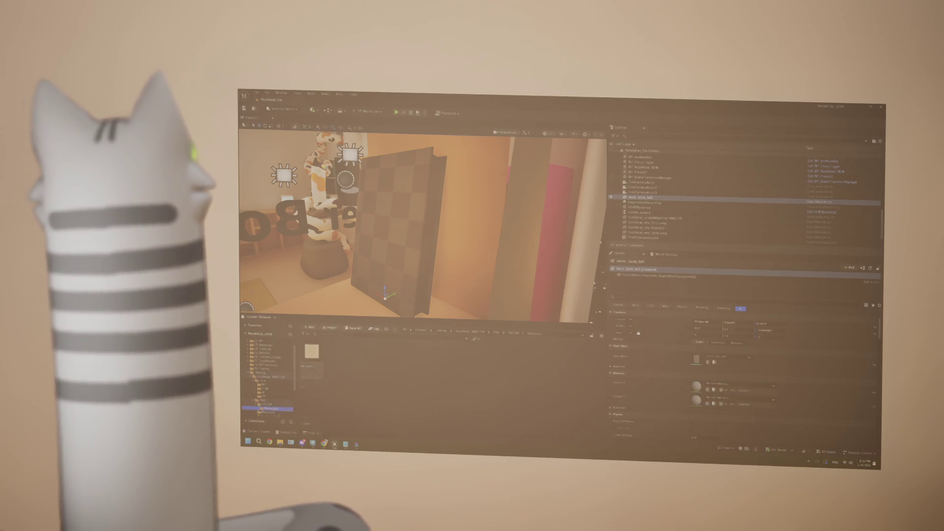
double_click(311, 369)
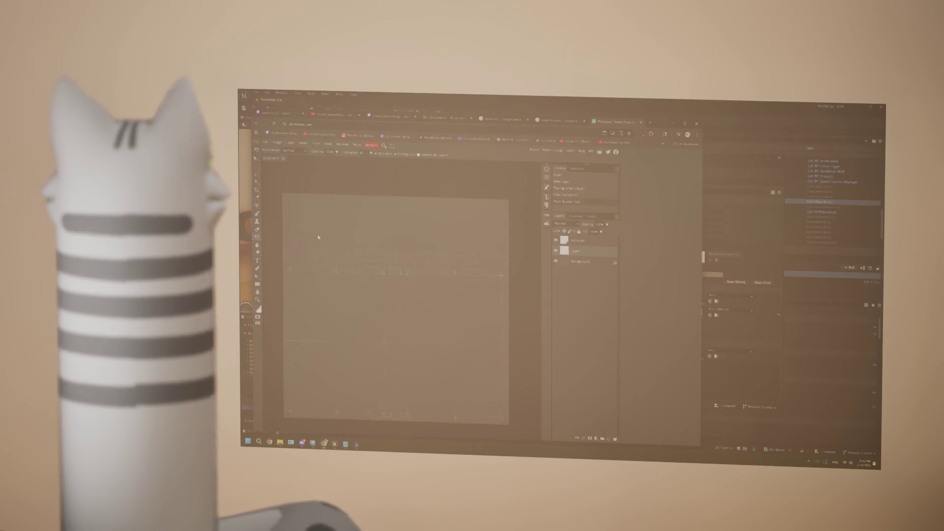
Step: Nudge the texture canvas with the arrow keys and return it to place
key("Down")
key("Up")
key("Right")
key("Right")
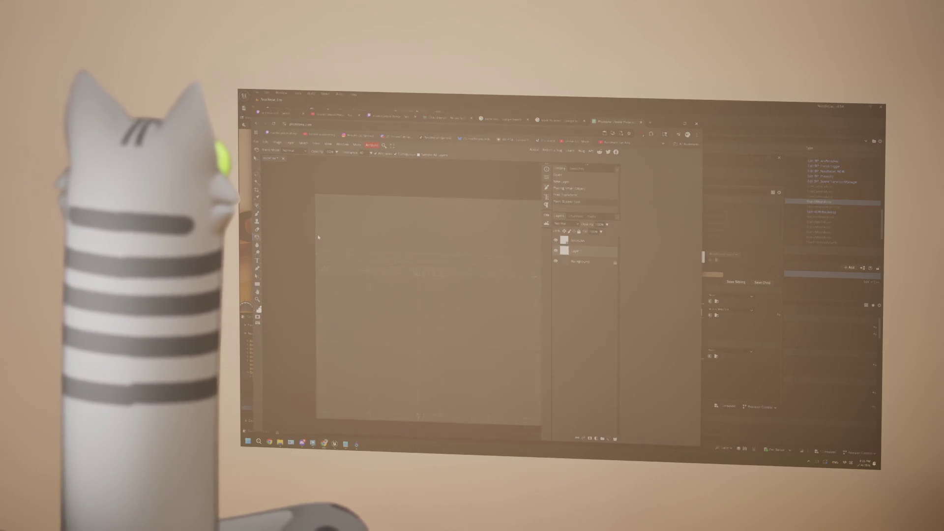
key("Left")
key("Left")
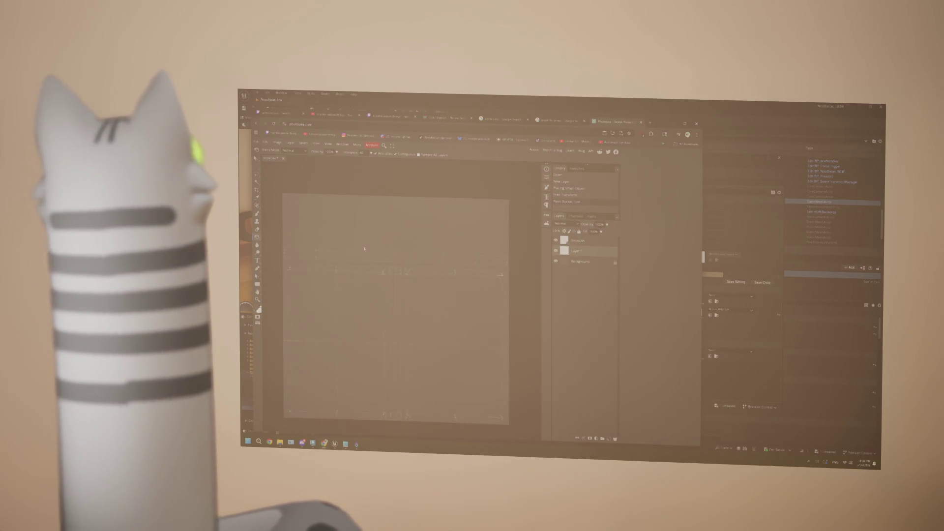
key("Down")
key("Up")
key("Right")
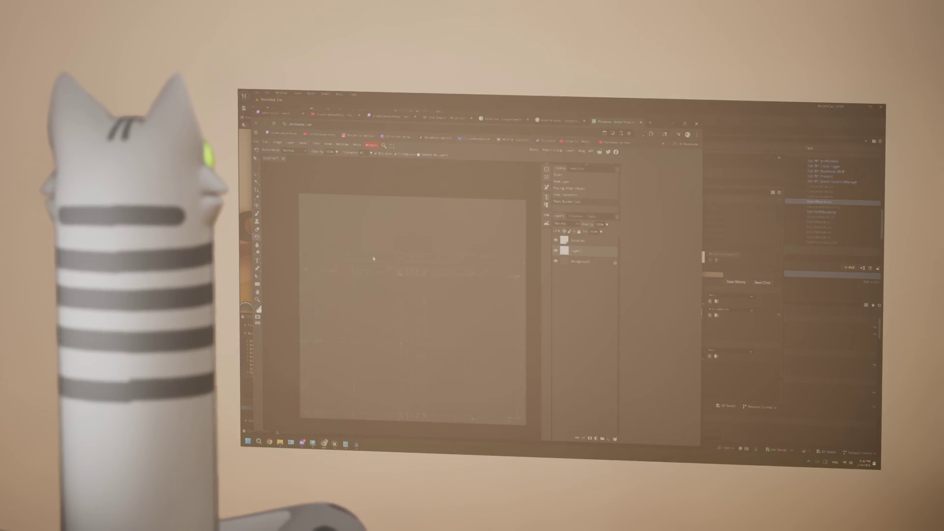
scroll(373, 259, "up", 2, "alt")
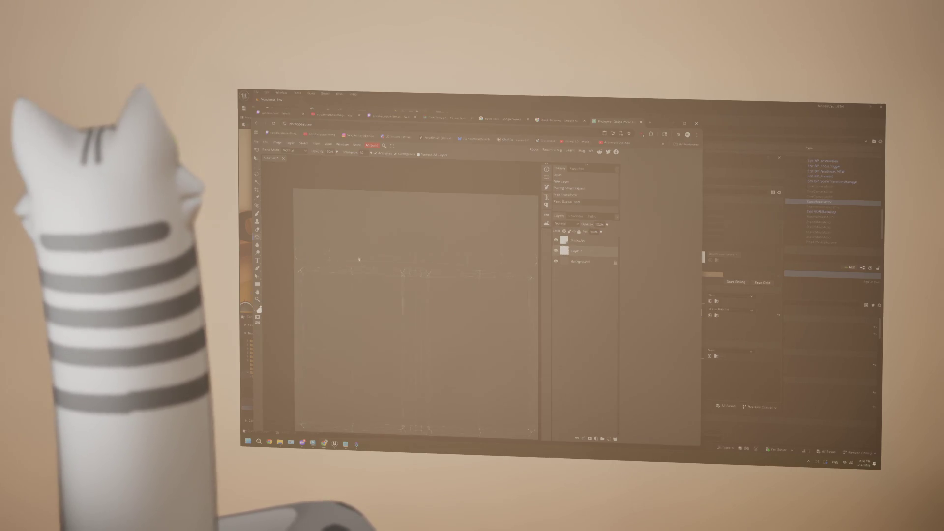
Step: Browse the menus, then bring up the Edit > Fill dialog for the texture layer
left_click(274, 143)
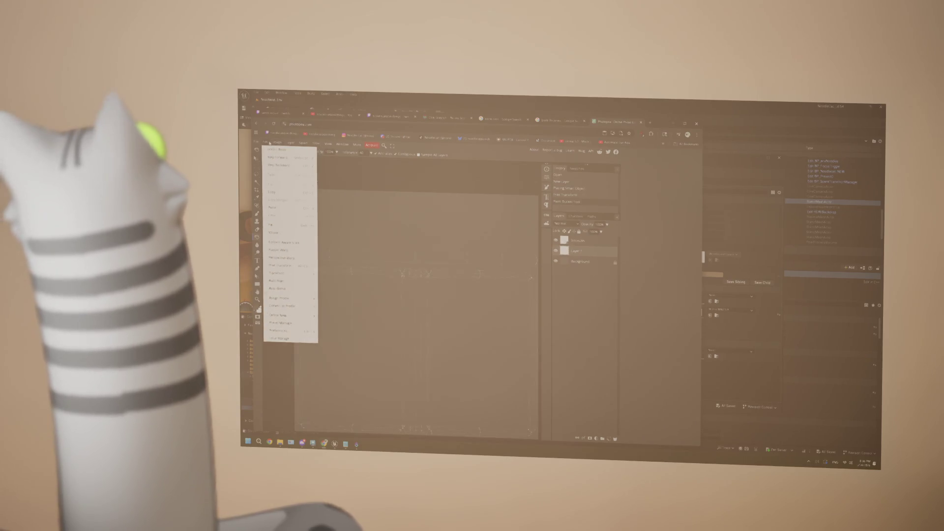
left_click(304, 142)
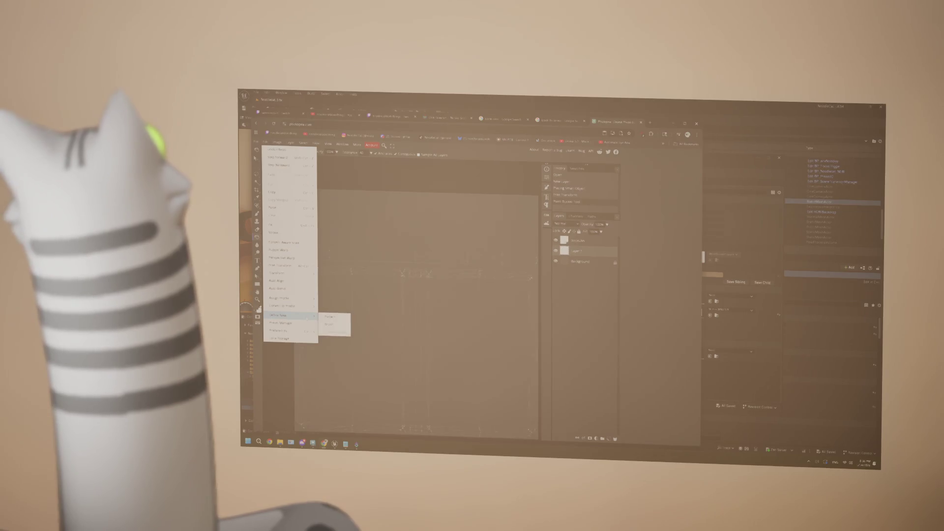
left_click(332, 325)
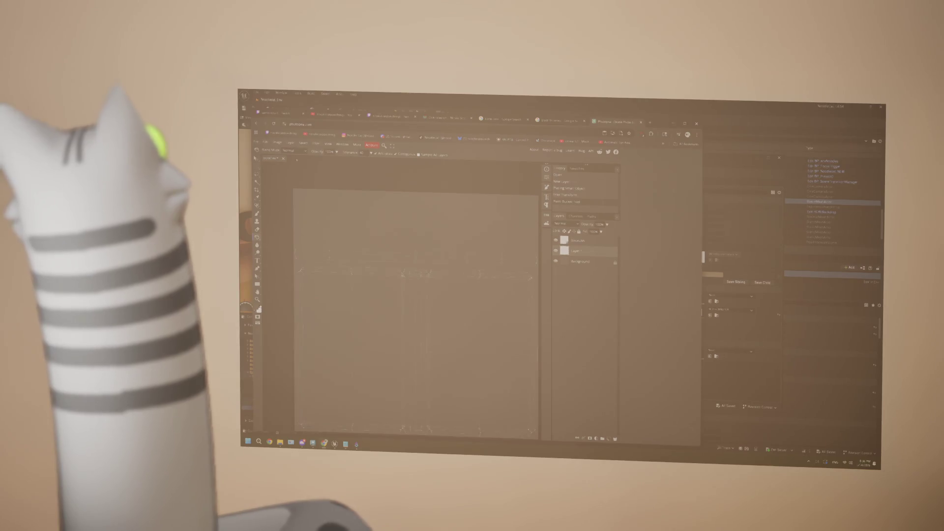
left_click(308, 154)
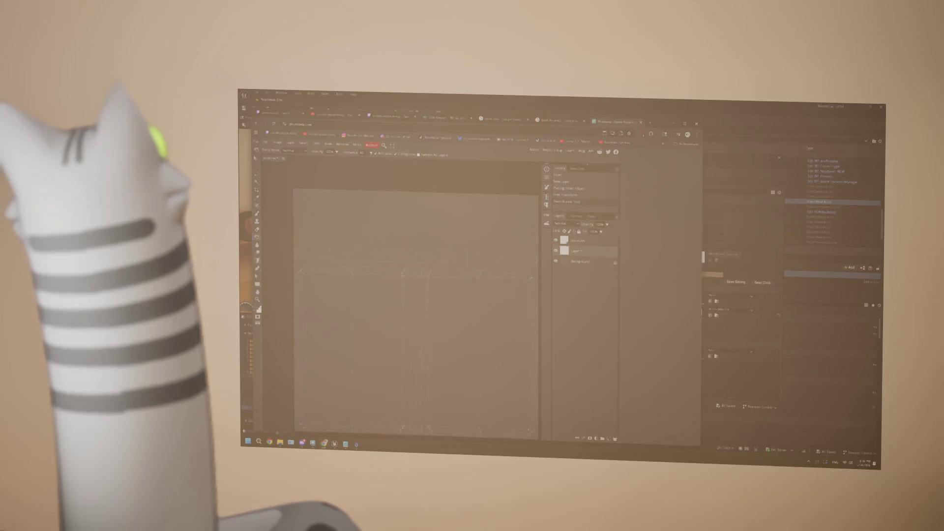
left_click(309, 145)
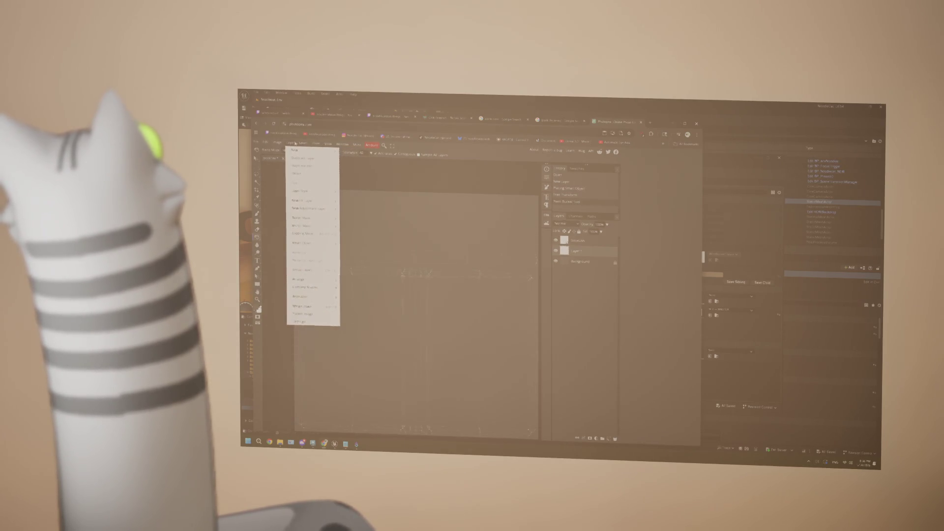
mouse_move(278, 142)
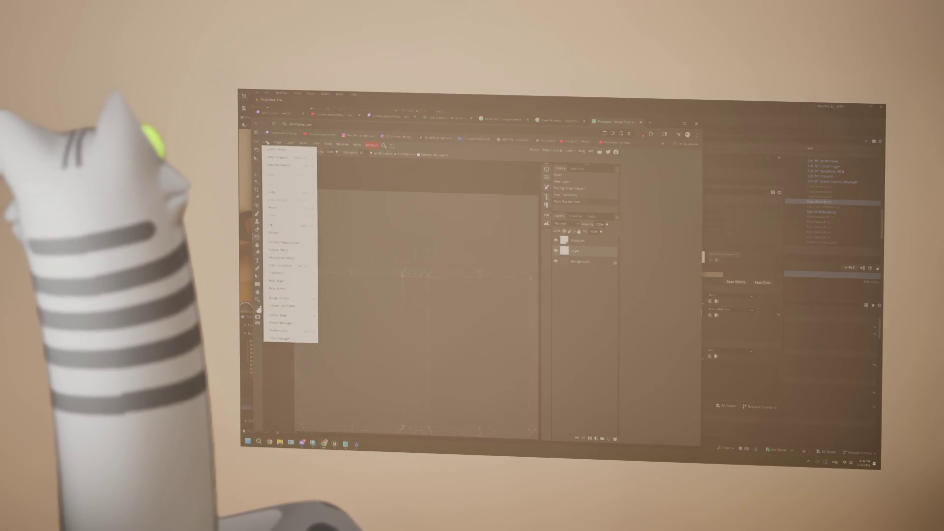
left_click(287, 225)
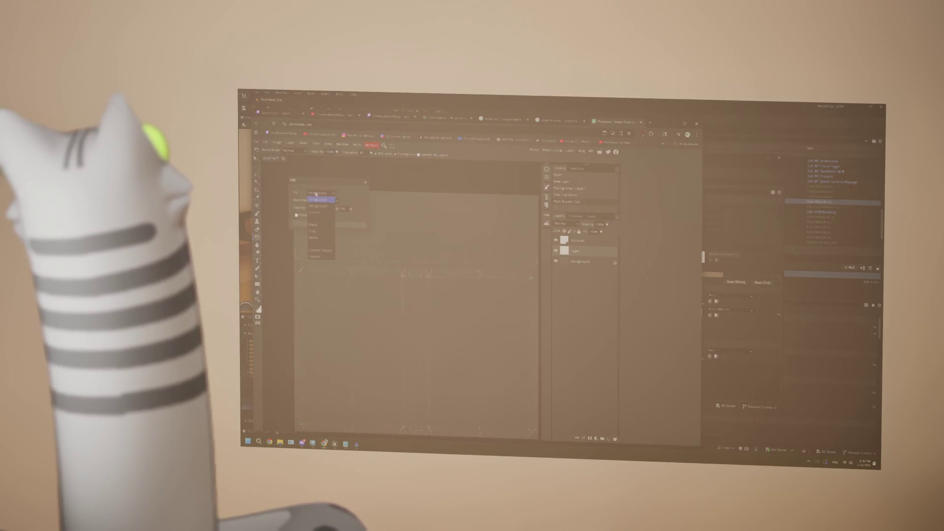
left_click(323, 201)
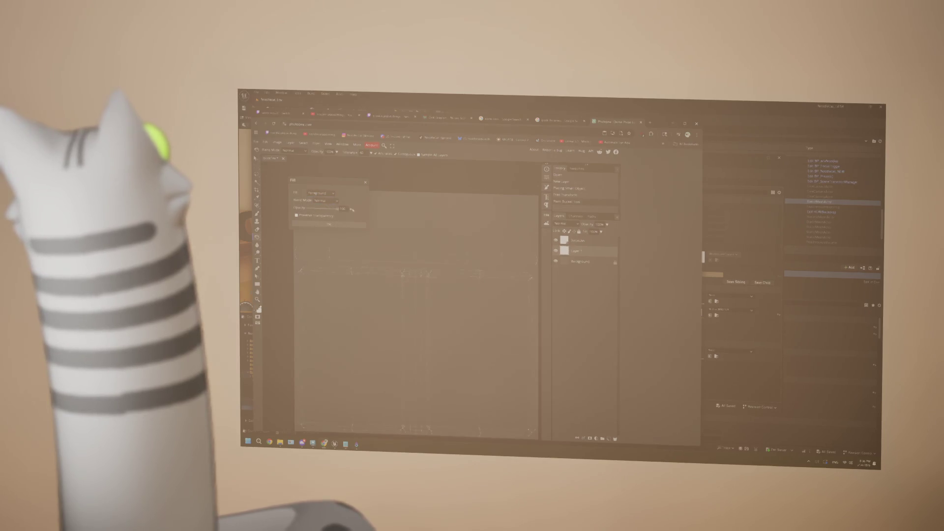
left_click(291, 144)
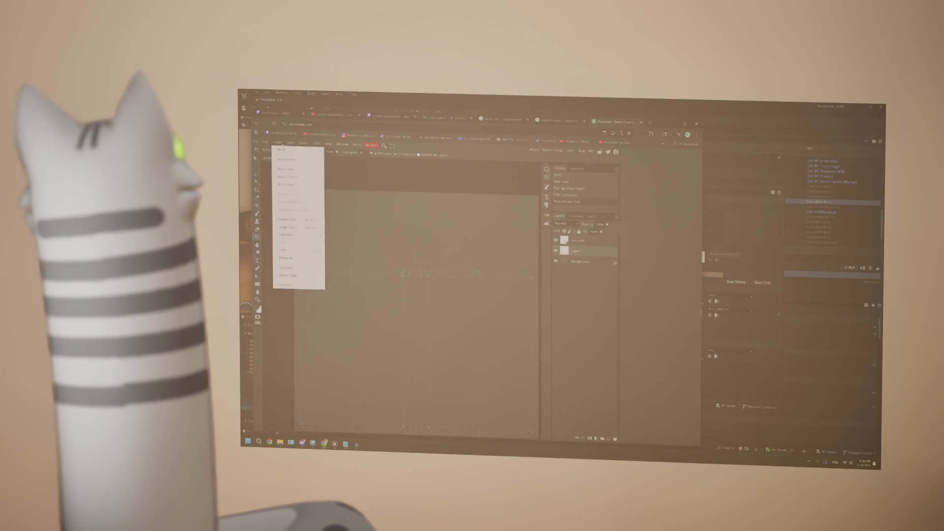
left_click(295, 145)
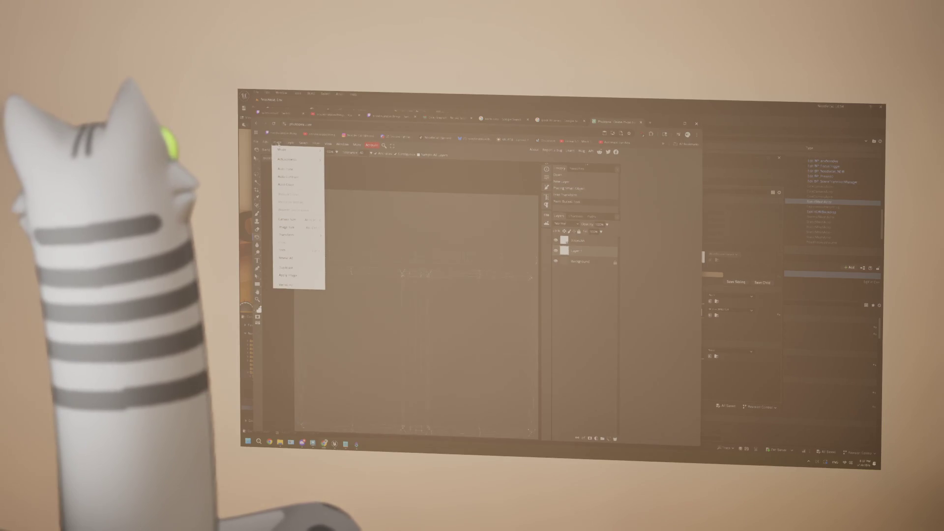
mouse_move(267, 143)
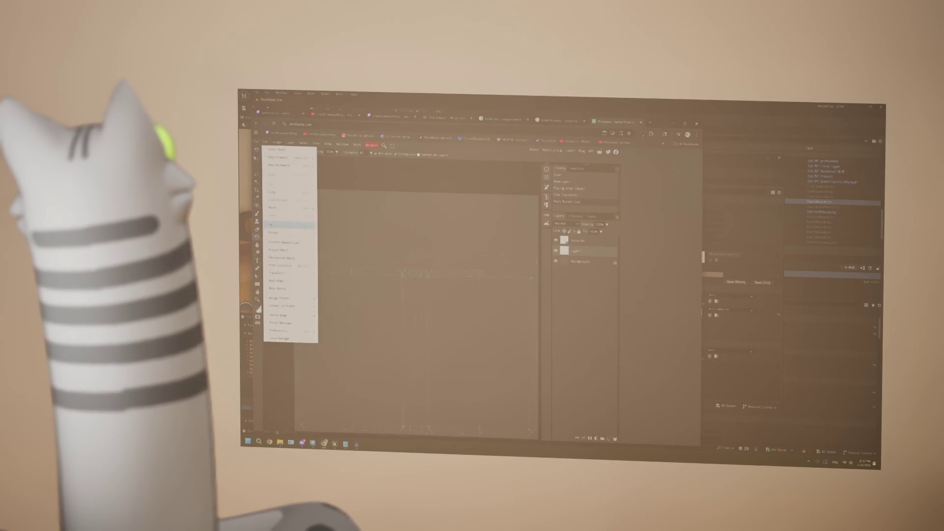
left_click(287, 226)
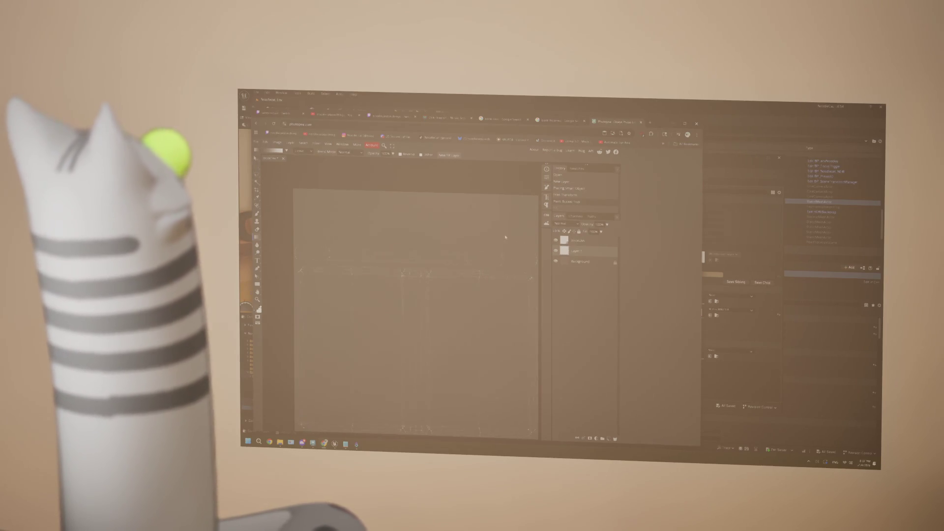
left_click(293, 145)
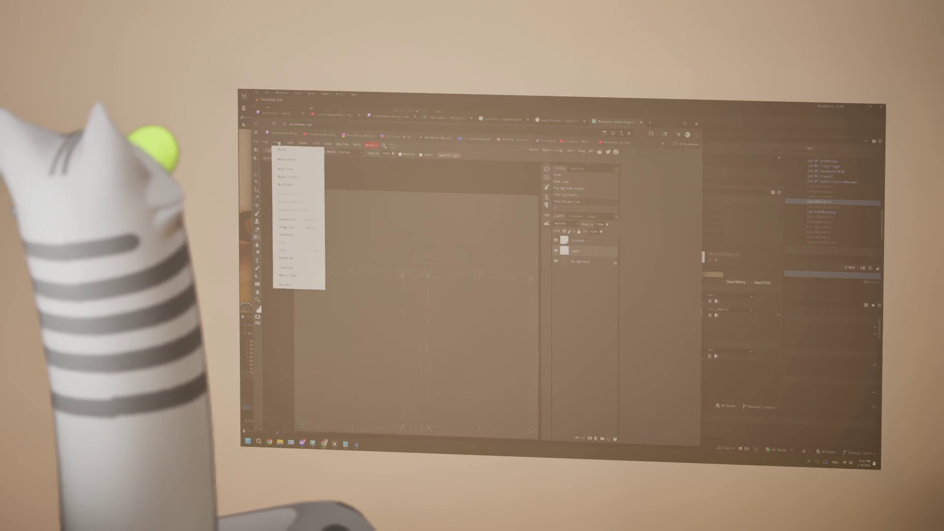
mouse_move(267, 143)
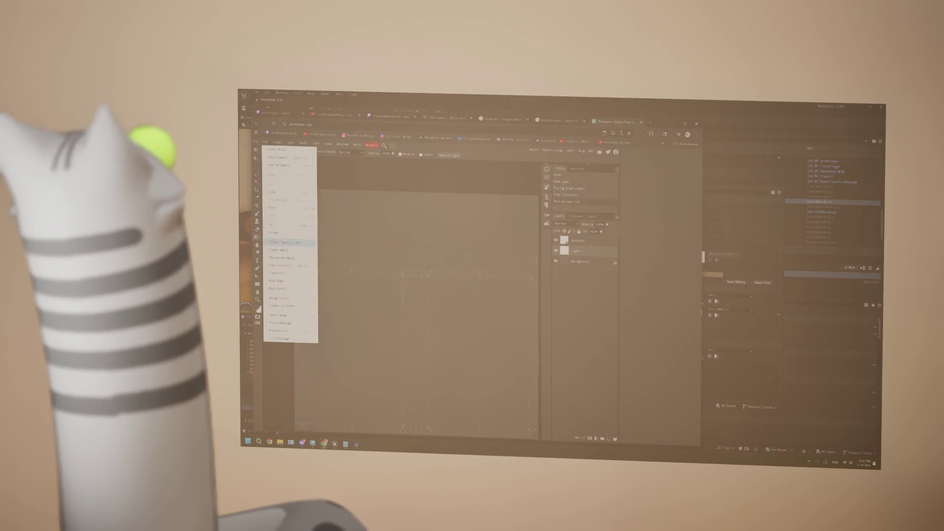
mouse_move(287, 315)
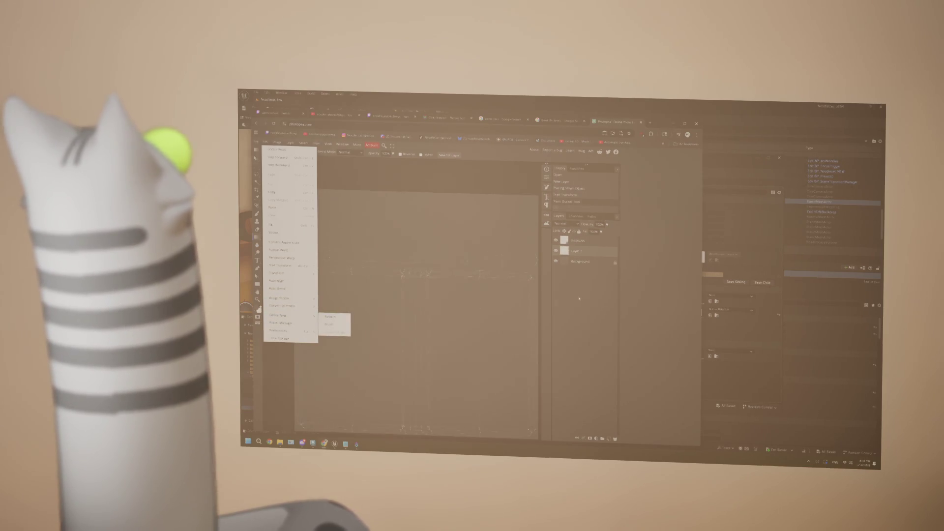
key("Escape")
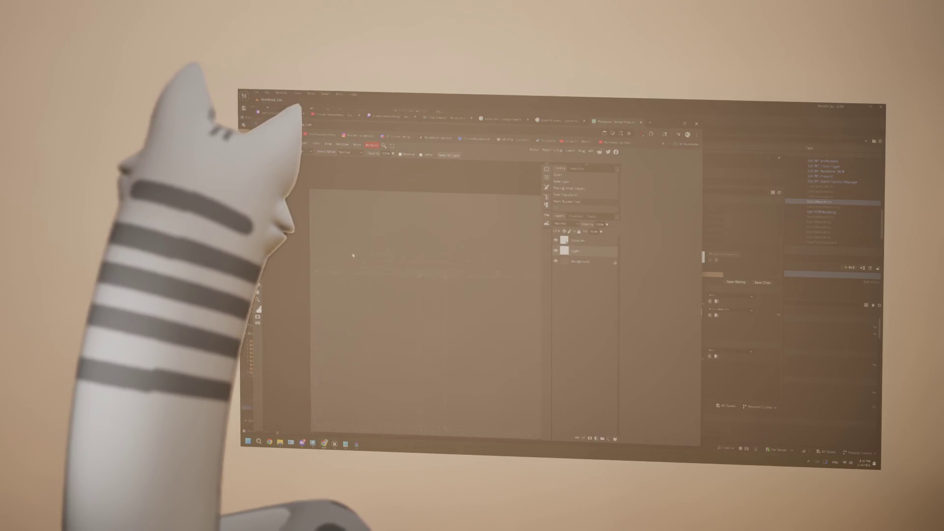
key("ctrl+0")
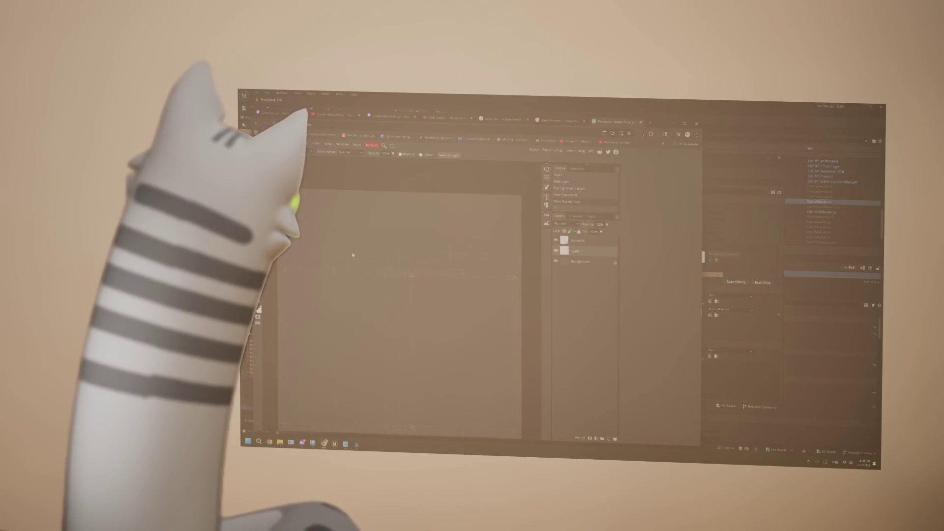
scroll(353, 256, "down", 3)
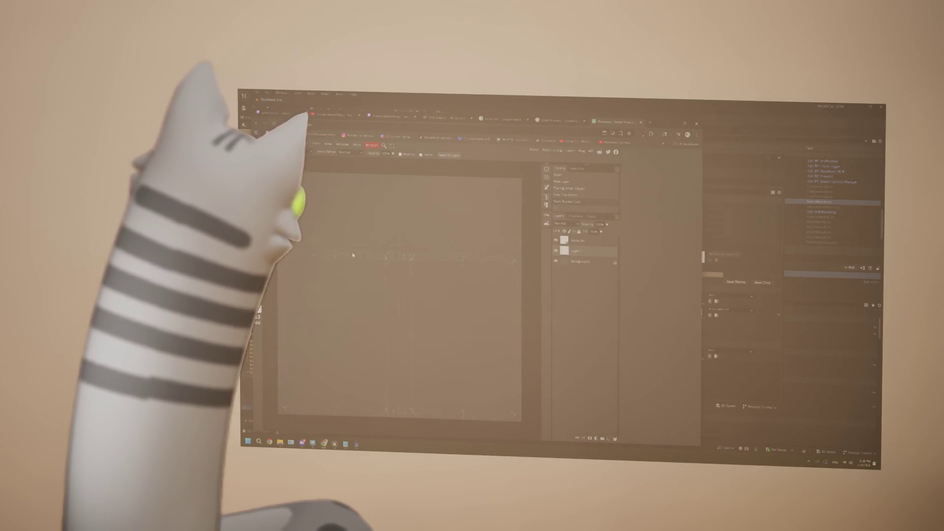
left_click(281, 443)
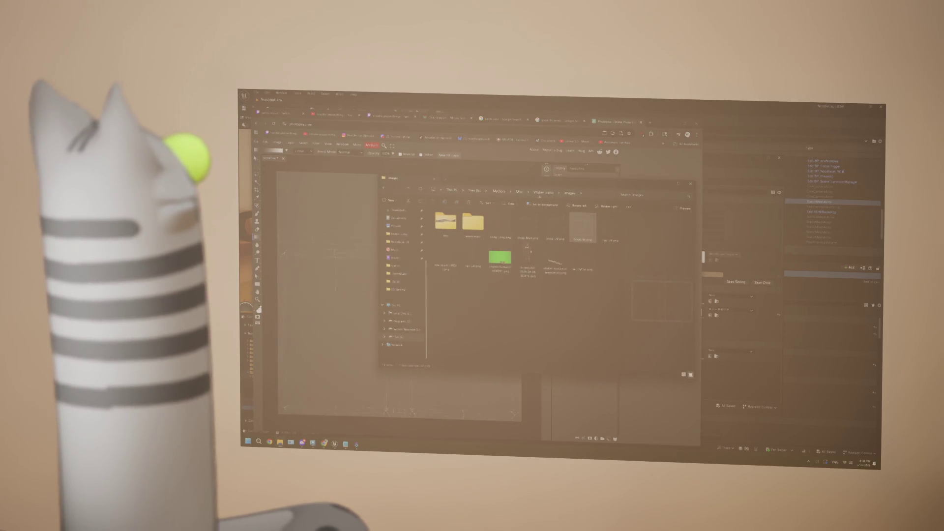
double_click(541, 193)
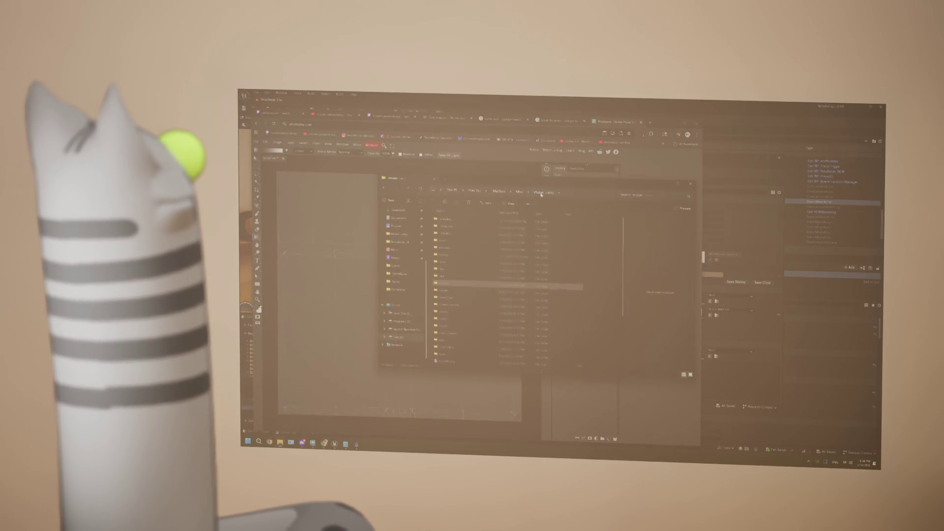
left_click(491, 285)
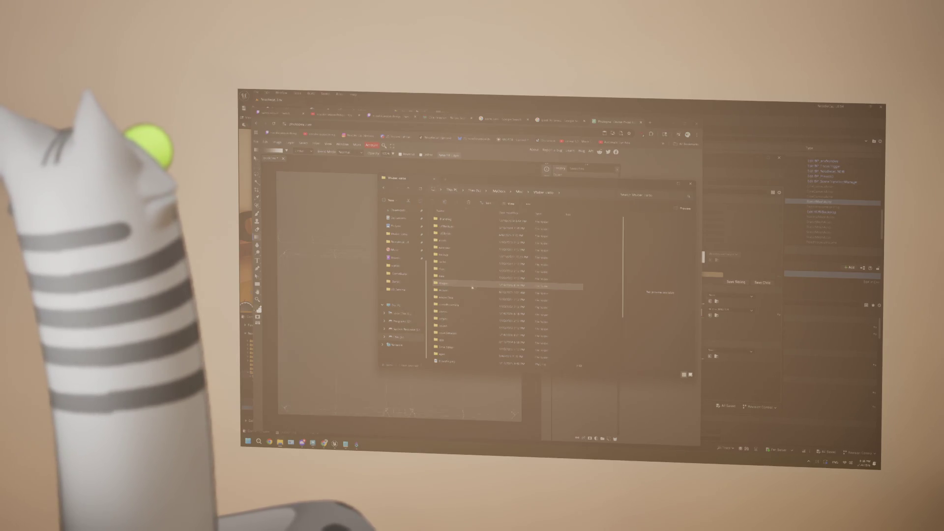
double_click(451, 334)
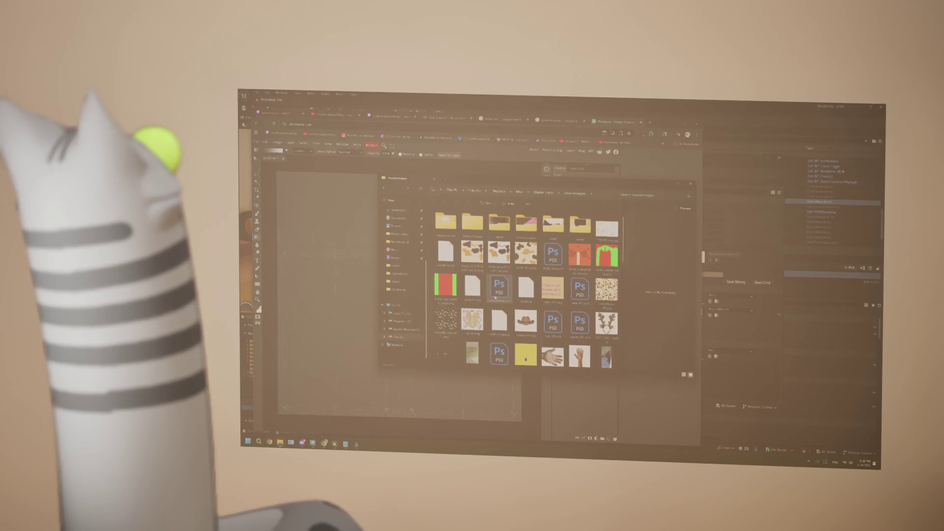
scroll(526, 288, "down", 5)
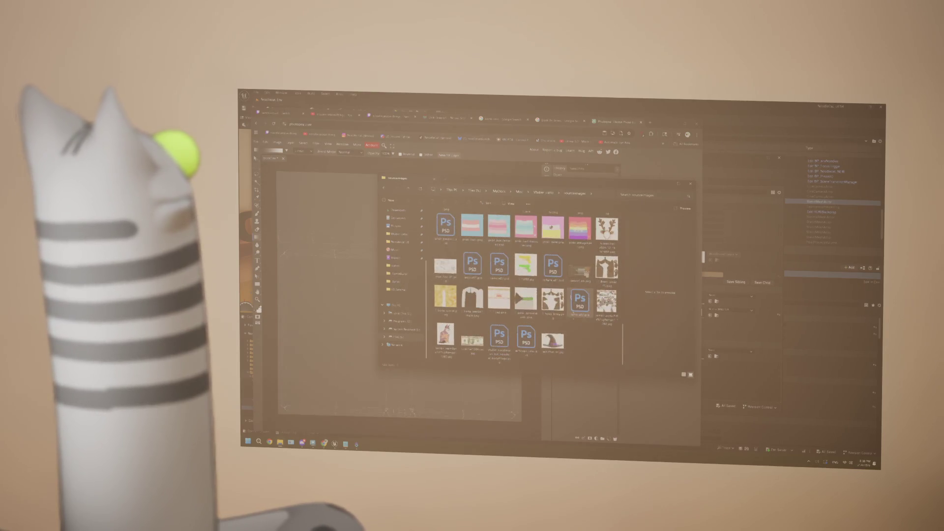
scroll(592, 328, "up", 3)
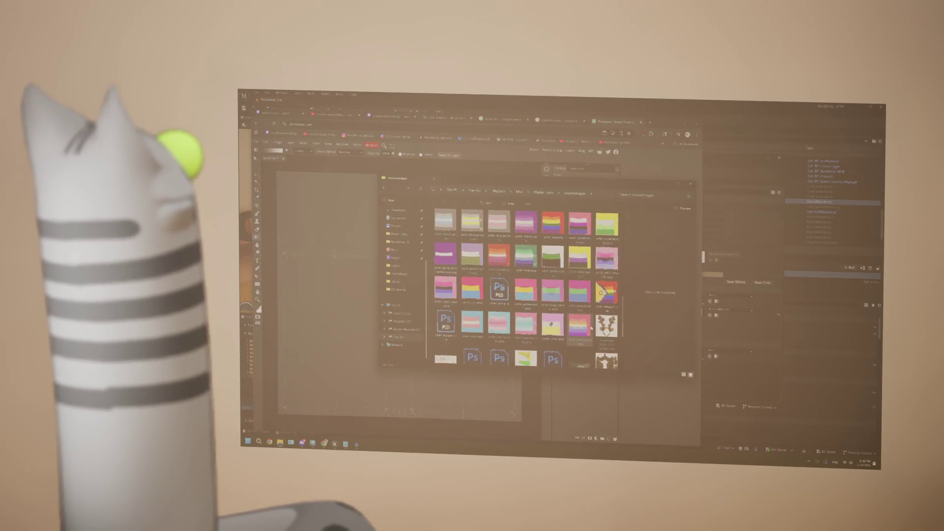
scroll(592, 329, "down", 5)
scroll(592, 329, "up", 5)
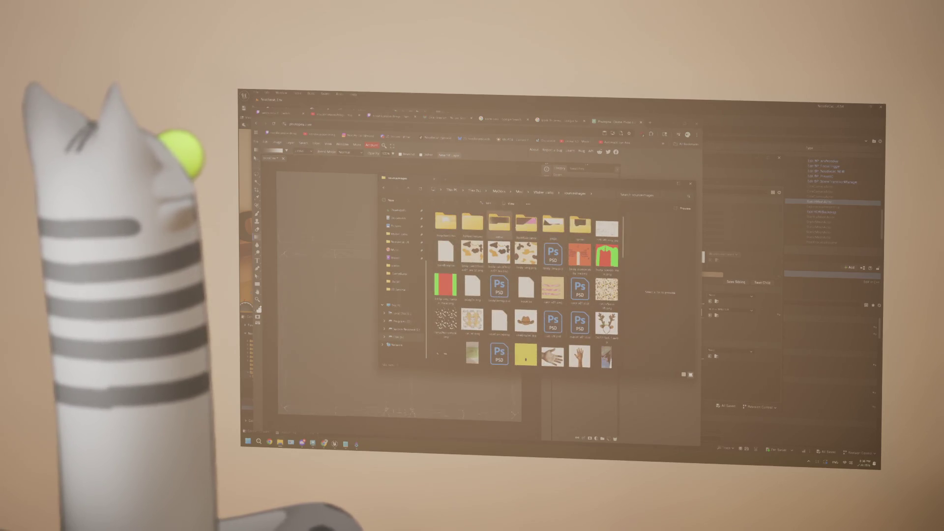
left_click(543, 194)
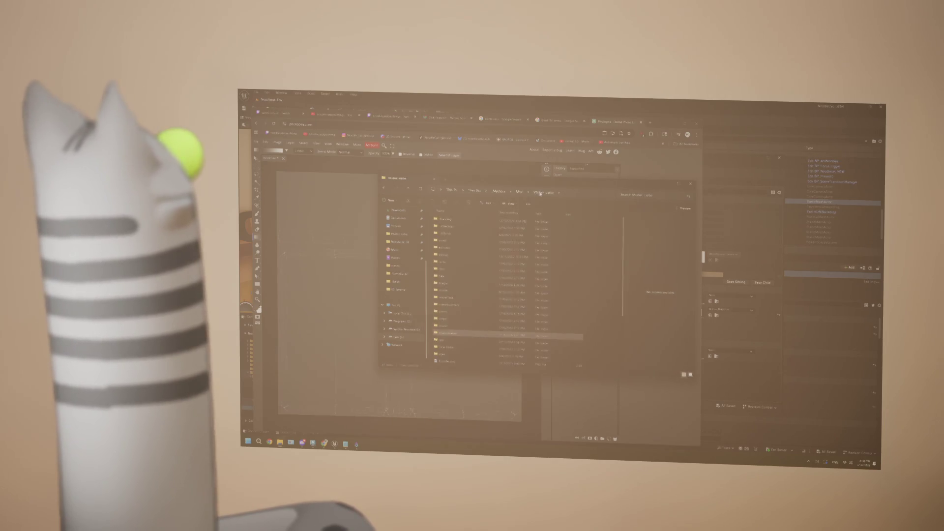
scroll(480, 313, "down", 2)
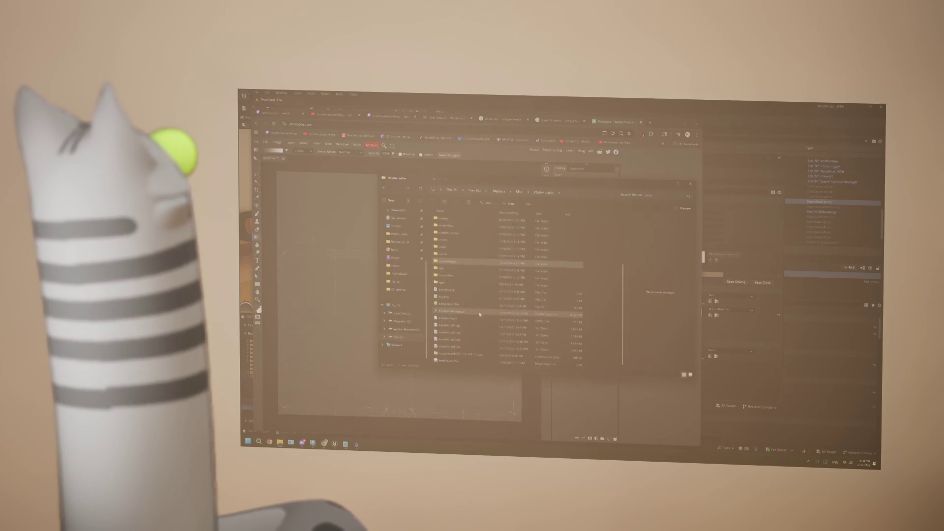
scroll(480, 314, "up", 3)
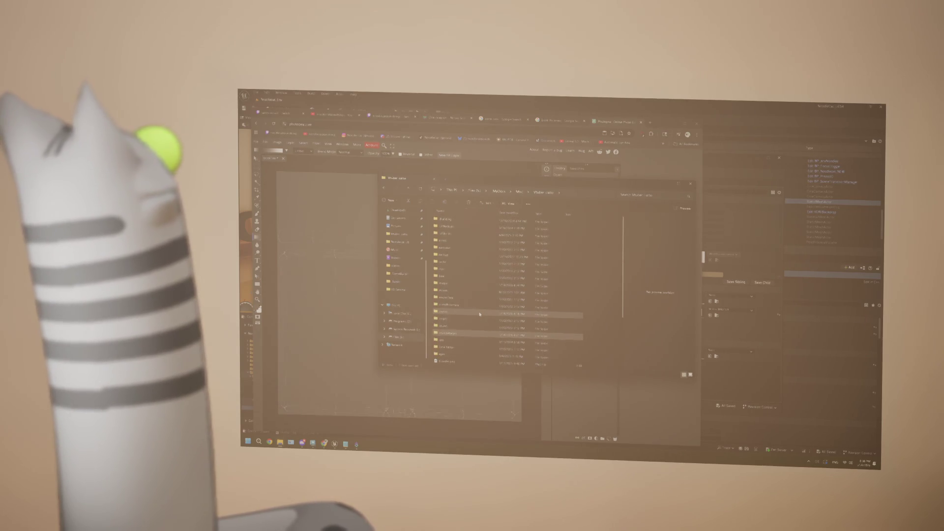
double_click(446, 285)
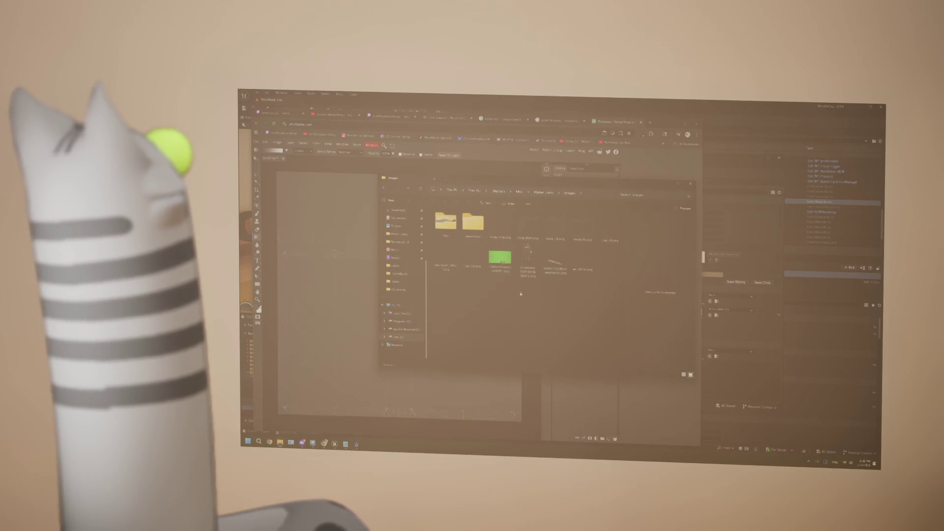
double_click(473, 222)
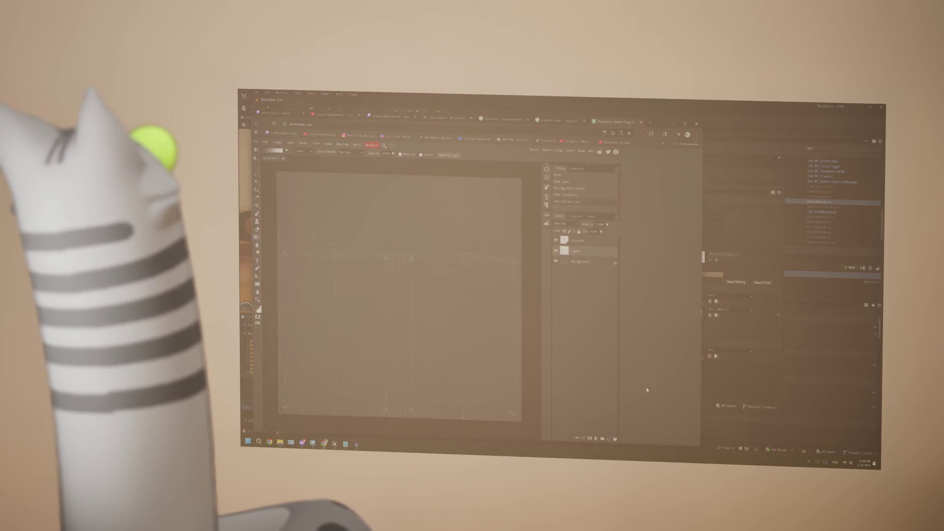
Step: Glance at the gradient presets, then show the Layer > New Fill Layer choices
left_click(287, 152)
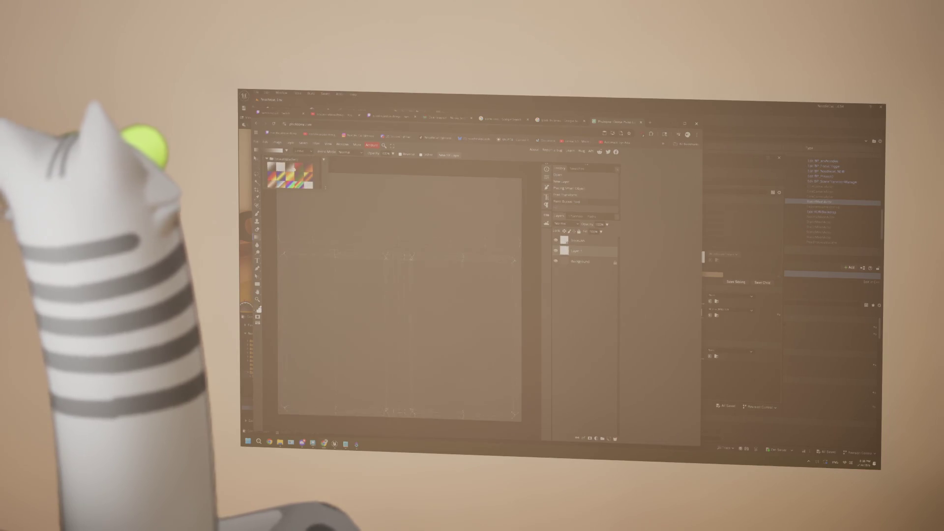
left_click(267, 159)
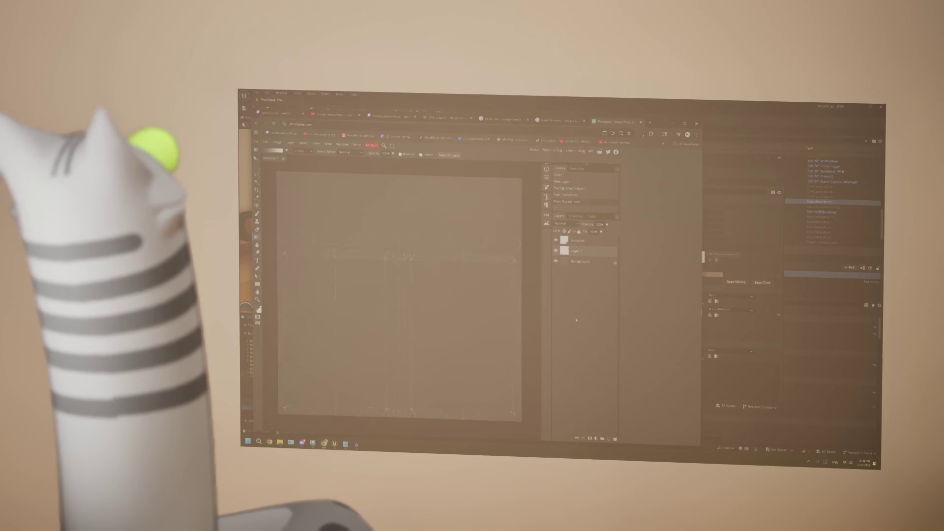
left_click(318, 145)
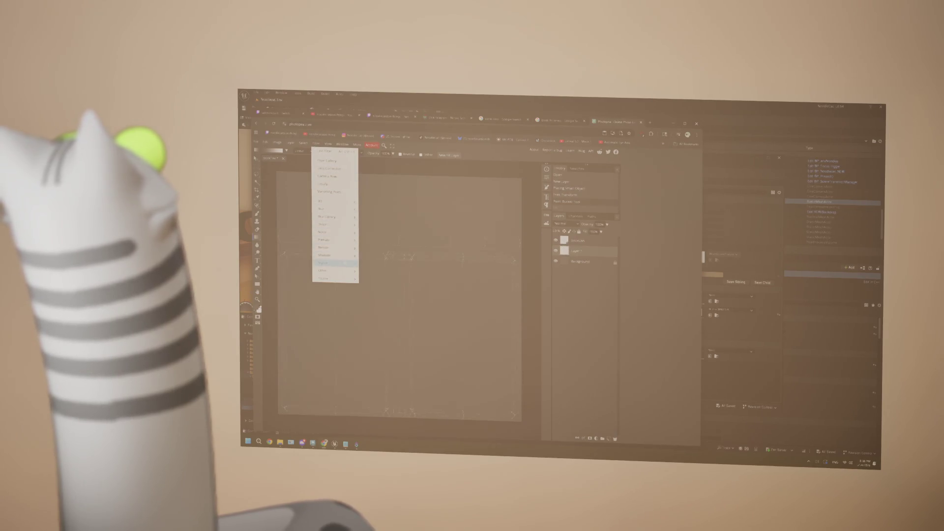
mouse_move(309, 200)
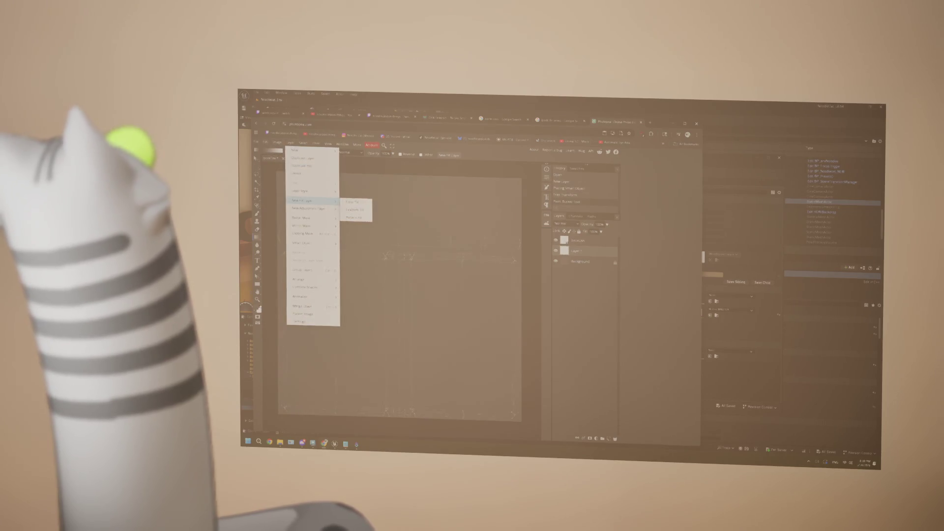
Step: Add a pattern fill layer and try the striped and light-coloured patterns on the texture
left_click(354, 216)
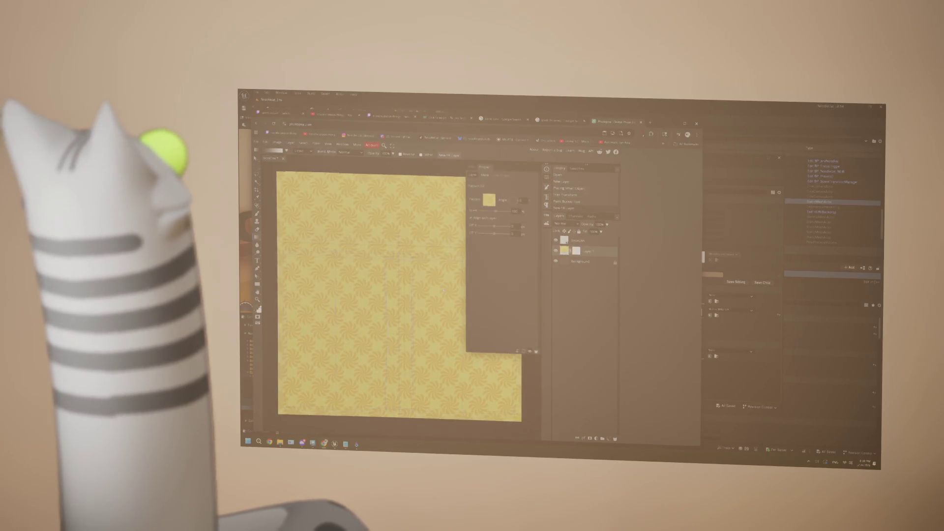
left_click(489, 200)
left_click(505, 227)
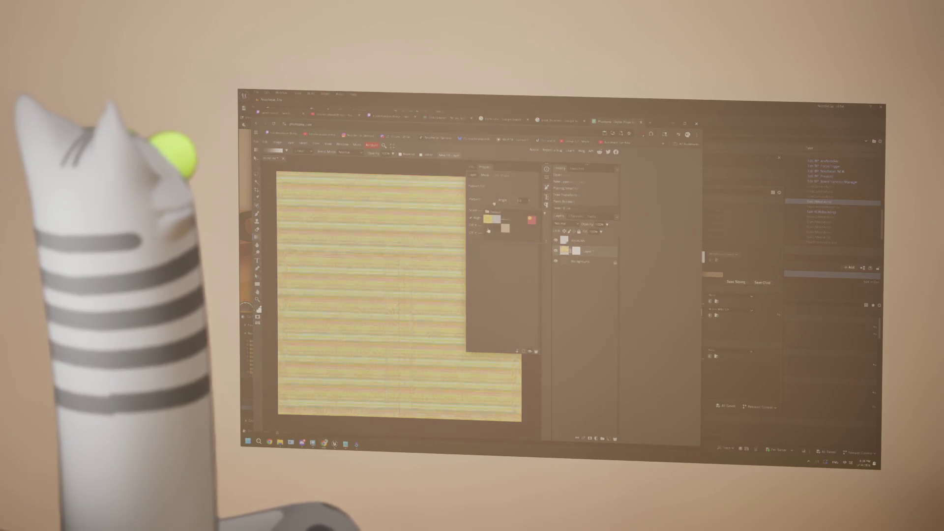
left_click(491, 231)
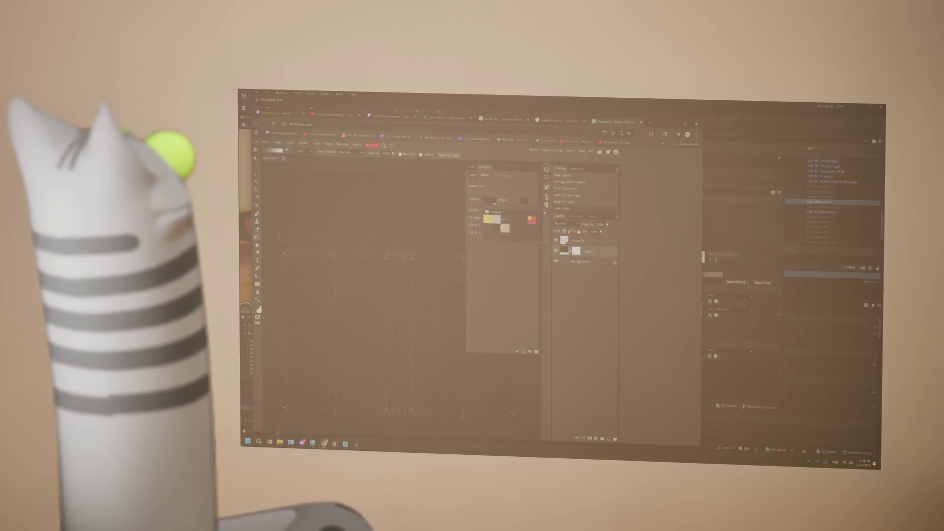
left_click(505, 228)
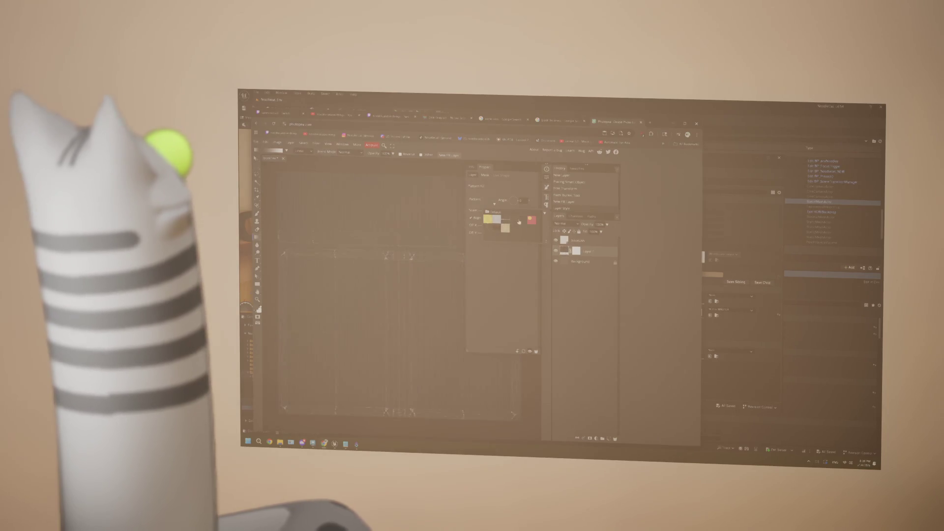
left_click(510, 223)
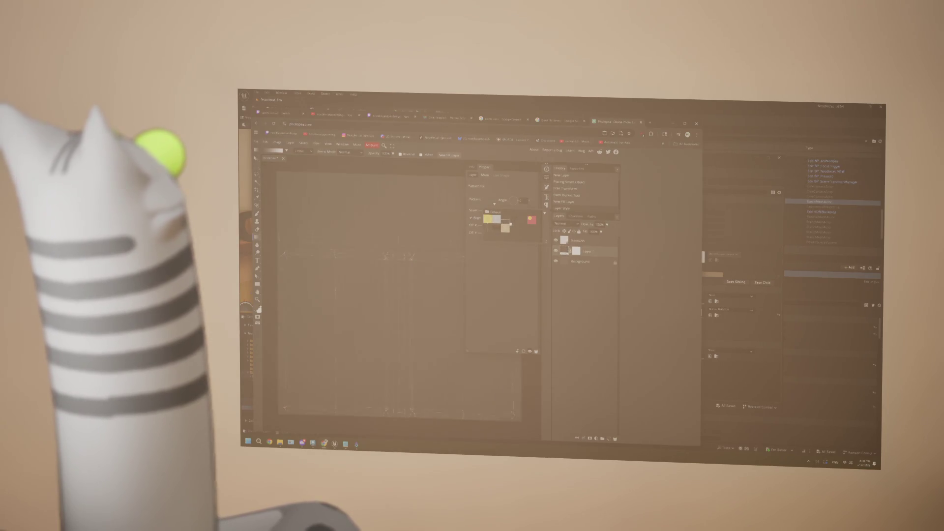
Step: Cycle through further swatches and settle on the yellow swirl pattern for the fill
left_click(506, 228)
left_click(505, 228)
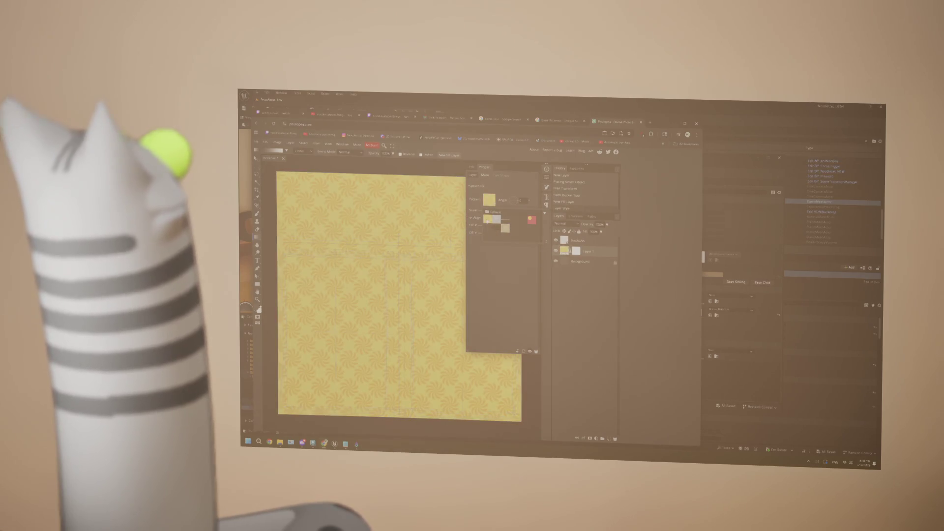
left_click(505, 228)
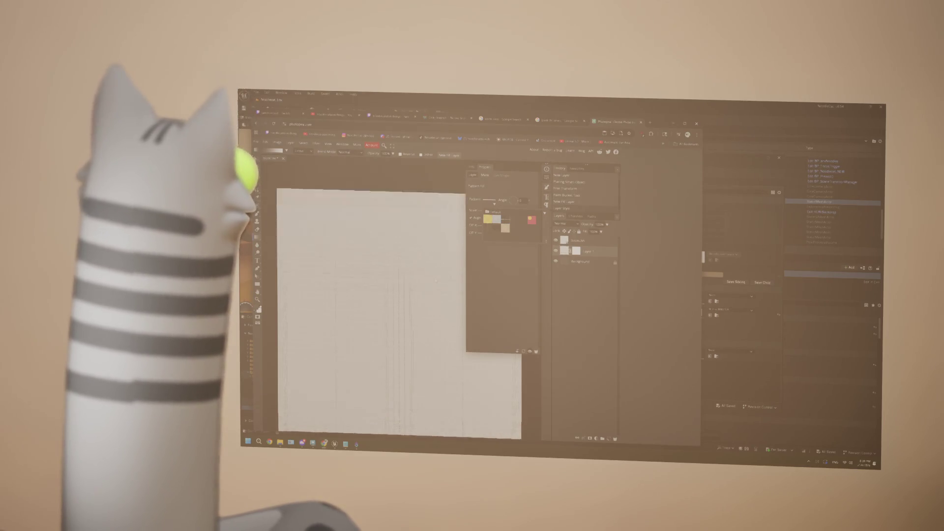
scroll(406, 295, "left", 3)
scroll(405, 295, "up", 3)
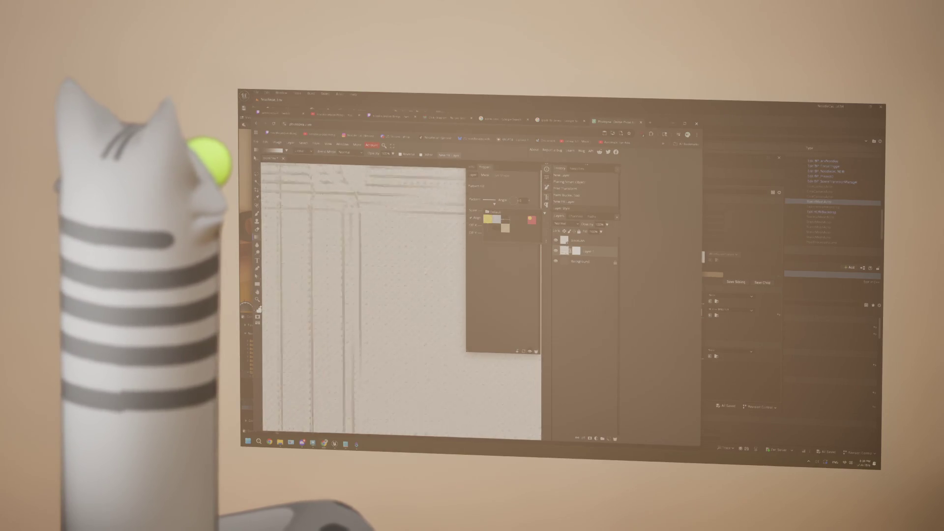
scroll(405, 296, "down", 3)
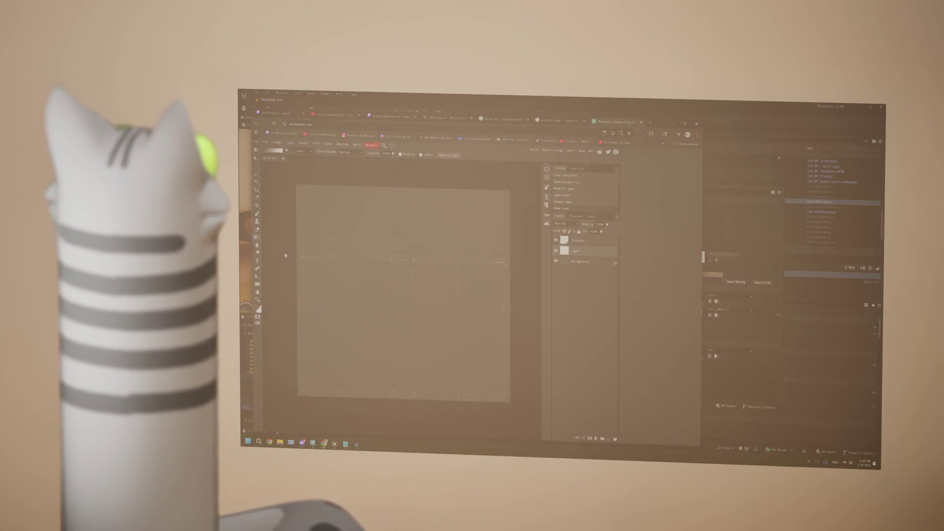
Step: Pan across the texture sheet to inspect the UV wireframe, then bring up the brush settings
left_click_drag(284, 255, 330, 245)
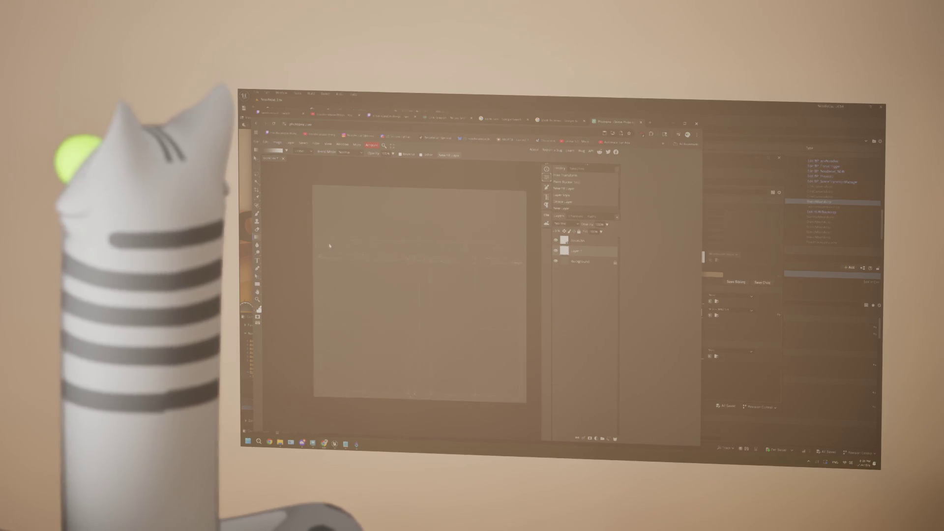
scroll(330, 246, "up", 5)
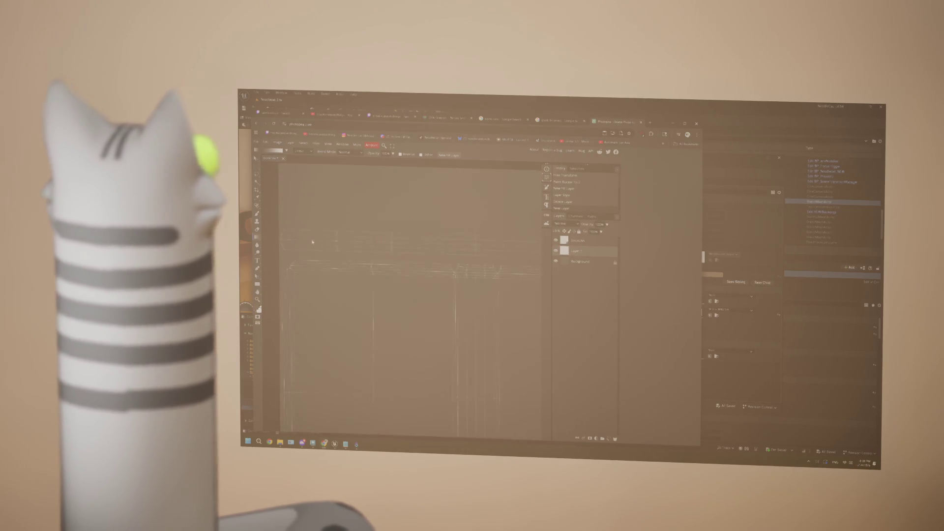
scroll(313, 242, "down", 5)
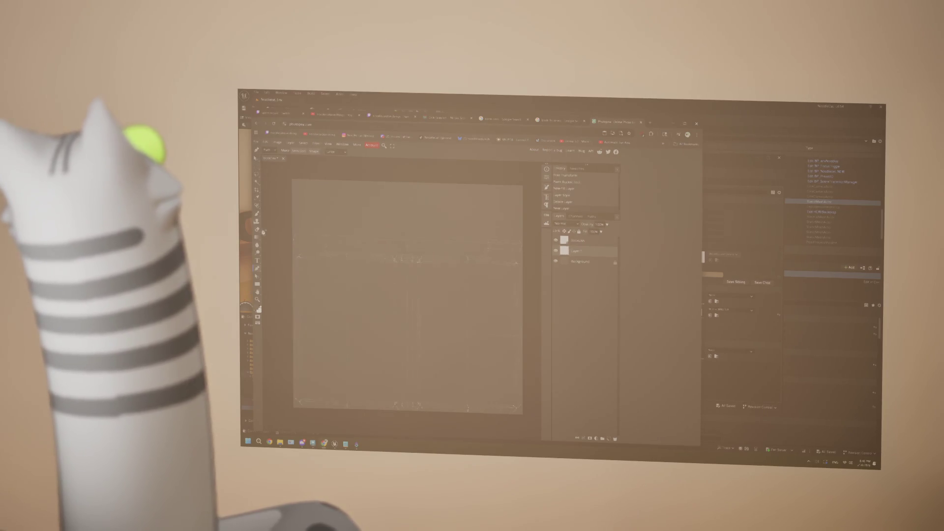
key("F5")
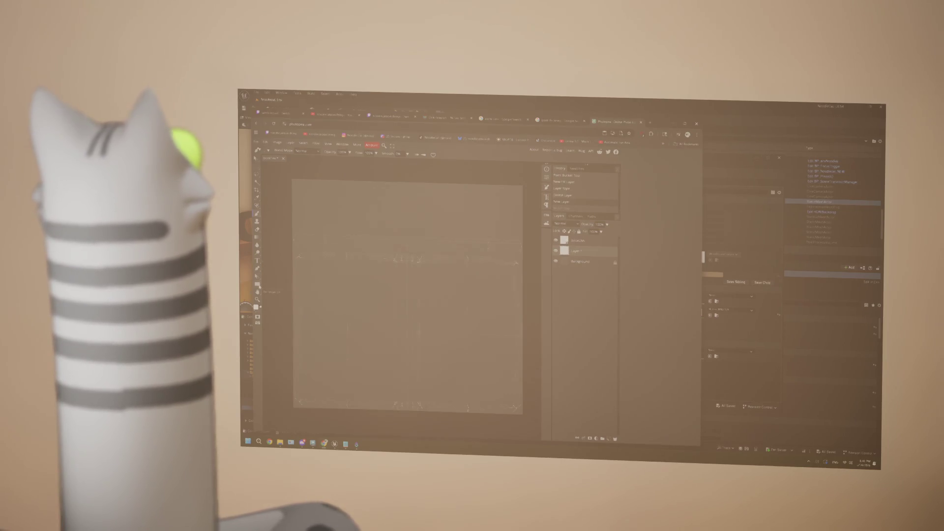
scroll(408, 295, "up", 3)
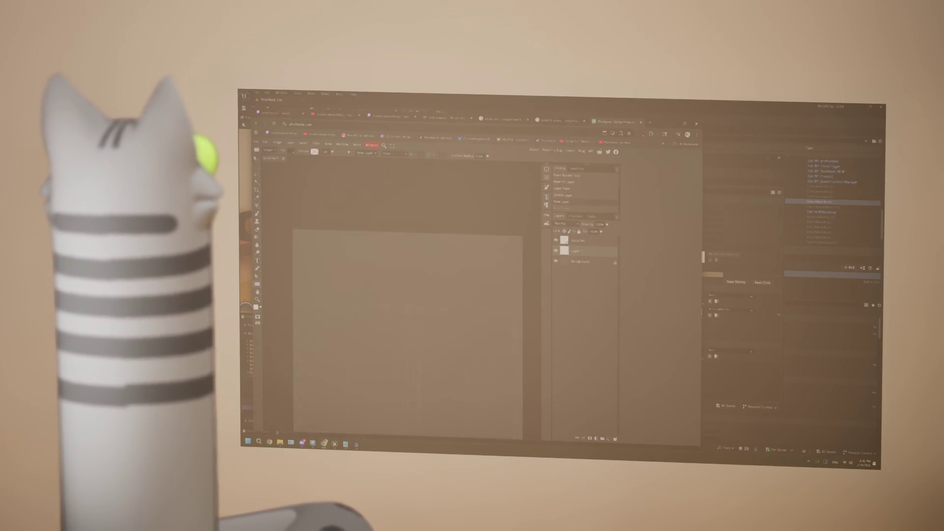
scroll(407, 295, "down", 2)
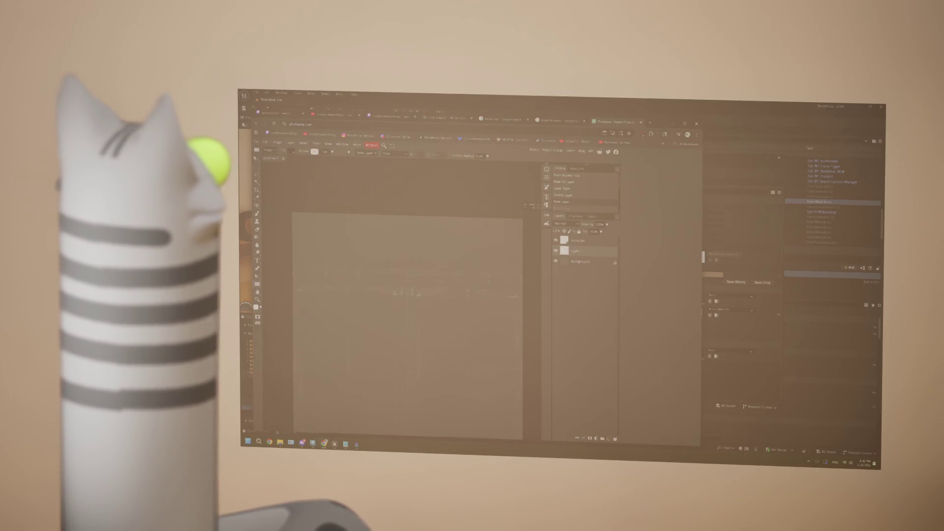
Step: Start a Free Transform (Ctrl+T) on the texture layer's contents
key("ctrl+t")
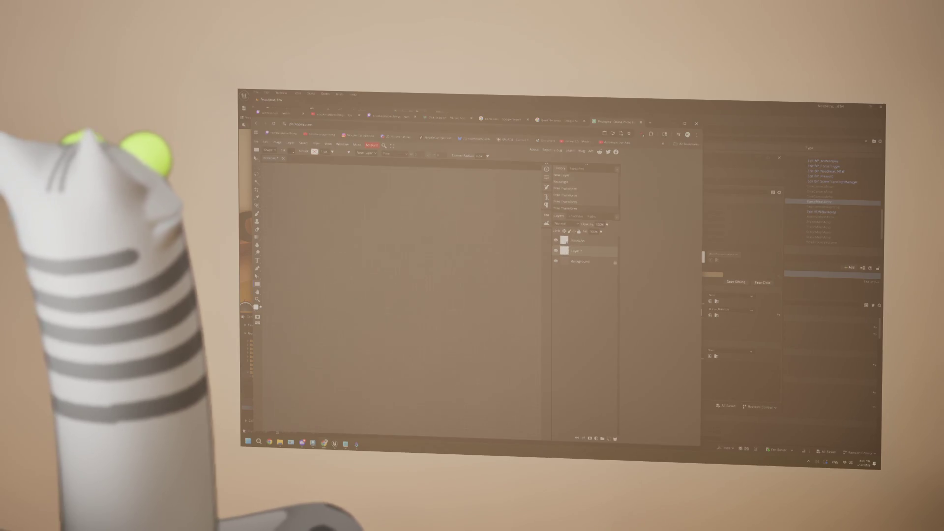
Step: Resize the transform rectangle from its top, corner and left edge, undoing one bad attempt
left_click_drag(403, 164, 399, 235)
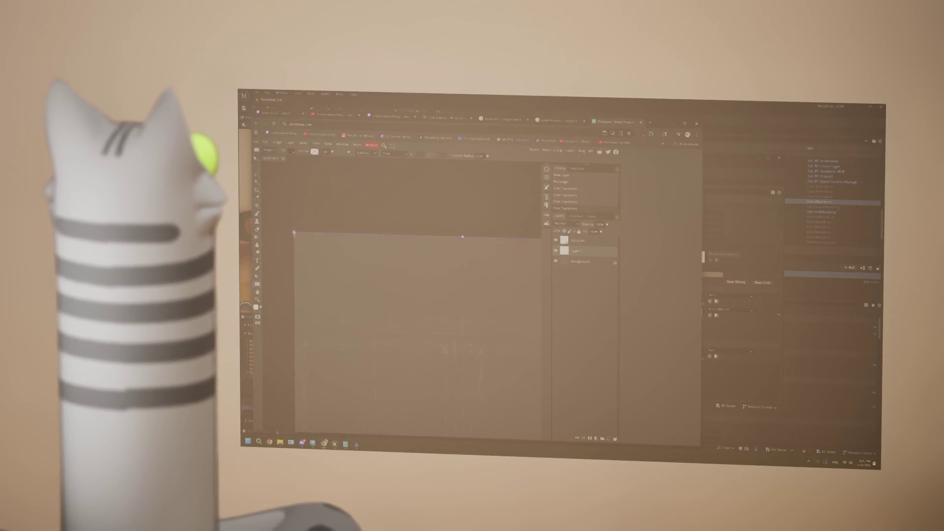
left_click_drag(292, 230, 287, 190)
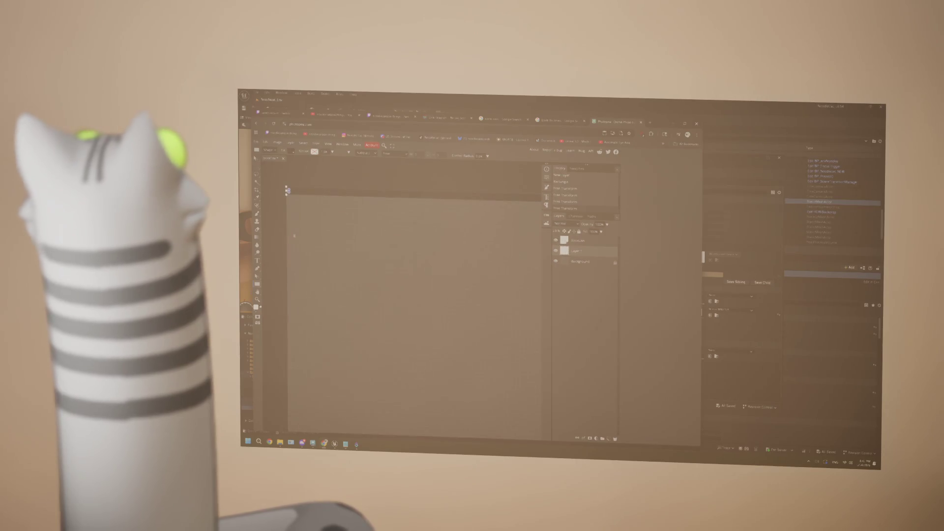
key("ctrl+z")
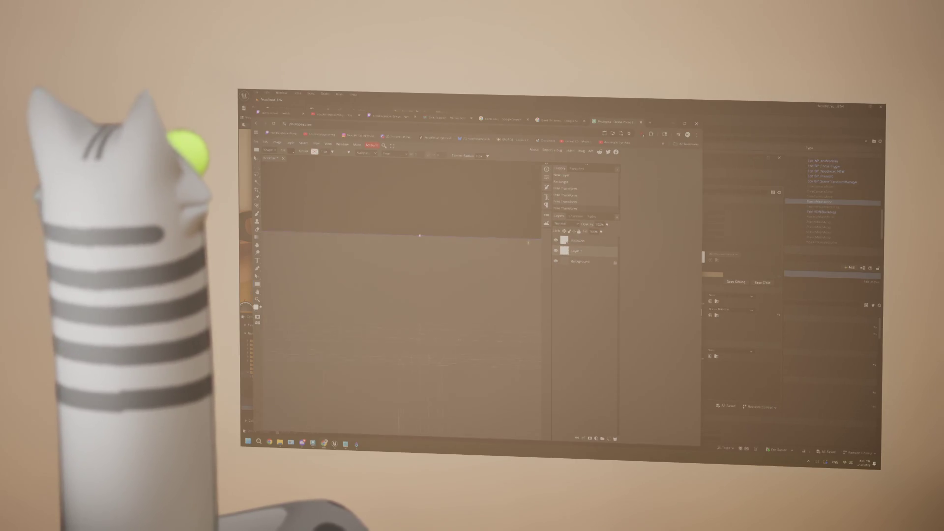
left_click_drag(542, 235, 499, 250)
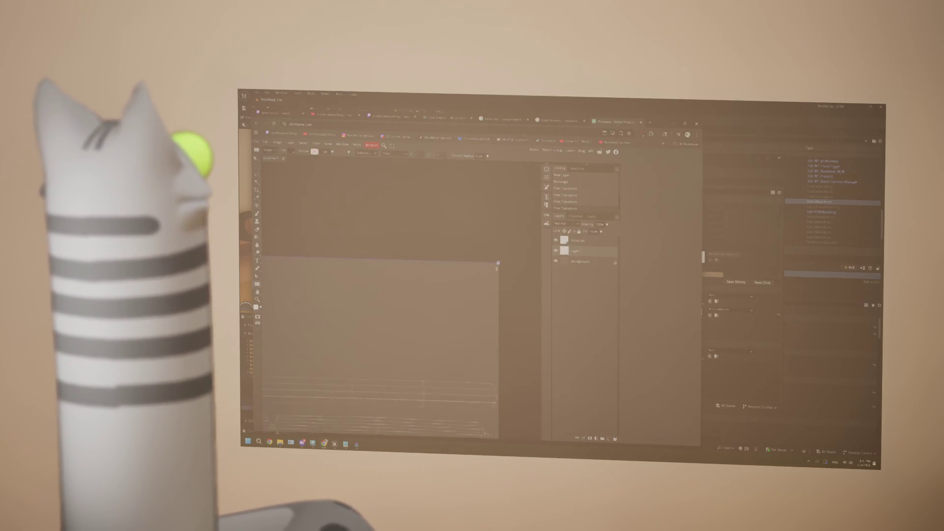
mouse_move(498, 264)
left_mouse_down()
mouse_move(507, 224)
mouse_move(498, 264)
left_mouse_up()
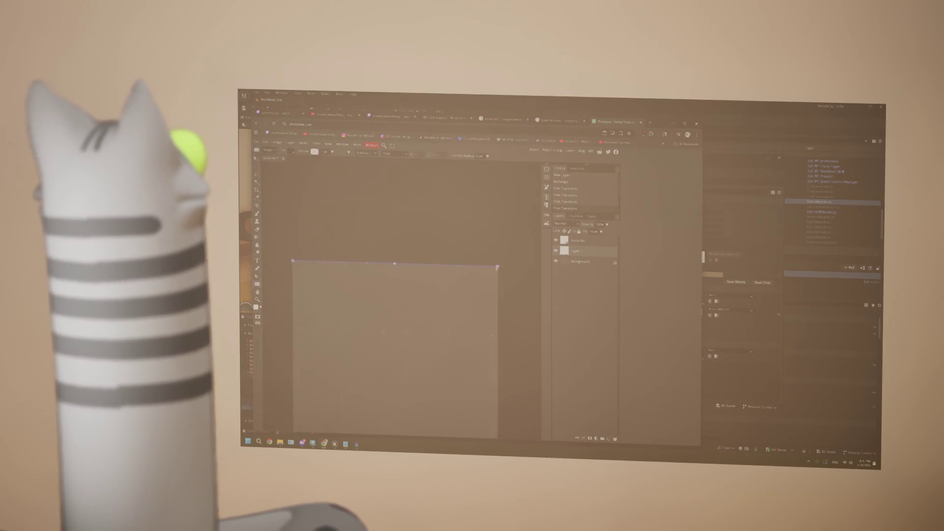
left_click_drag(263, 259, 293, 261)
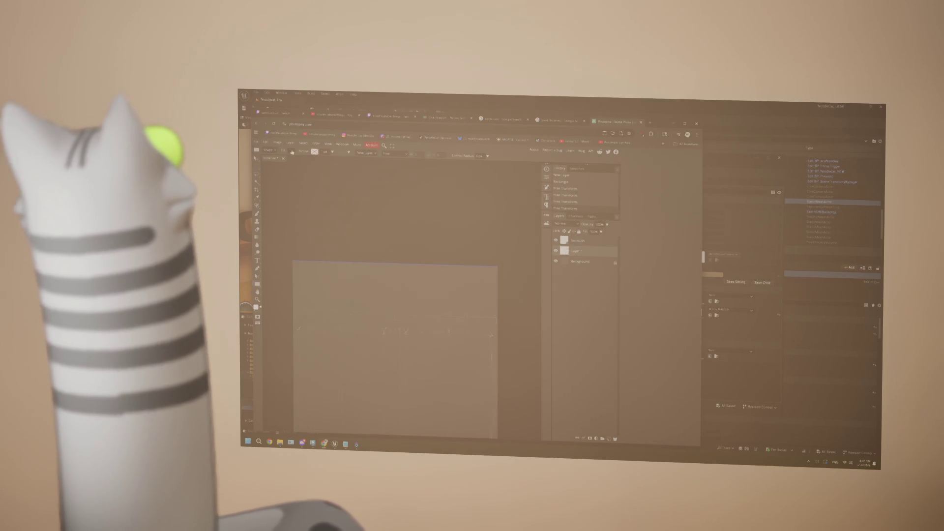
Step: Dismiss the swatch picker and make the Background layer the active layer
left_click(607, 289)
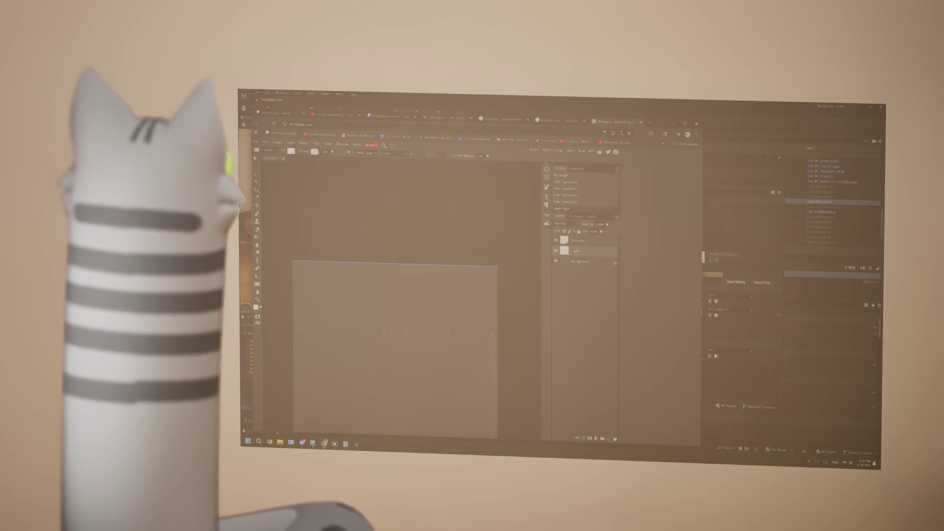
left_click(584, 261)
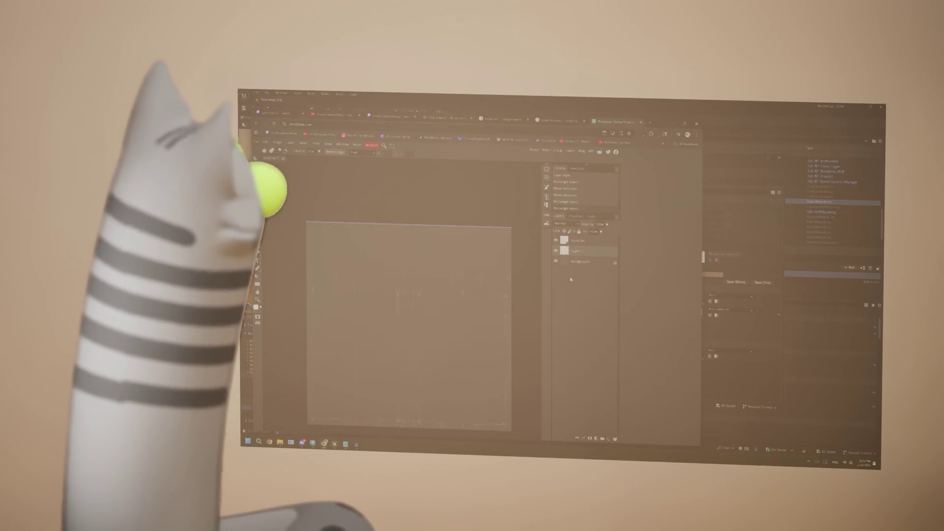
Step: Define the marked area as a pattern via Edit, then duplicate the current layer (Ctrl+J)
left_click(268, 143)
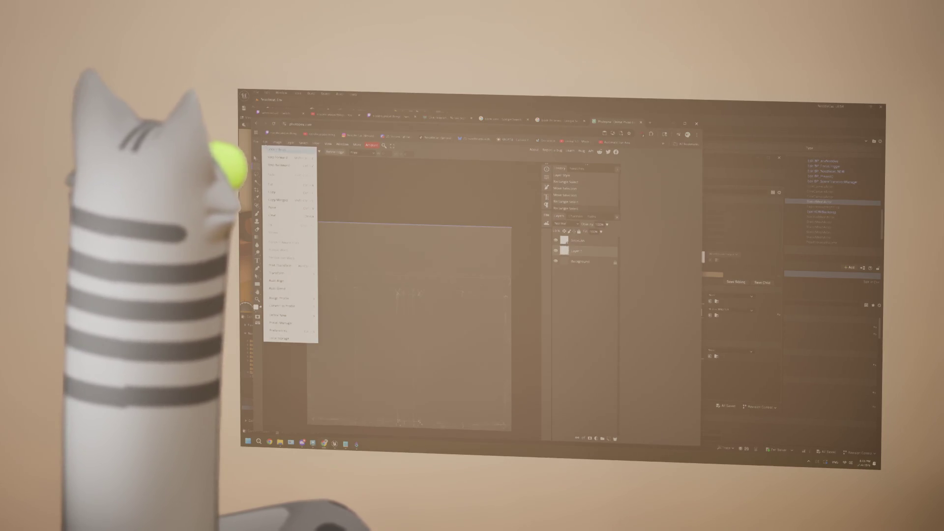
left_click(333, 325)
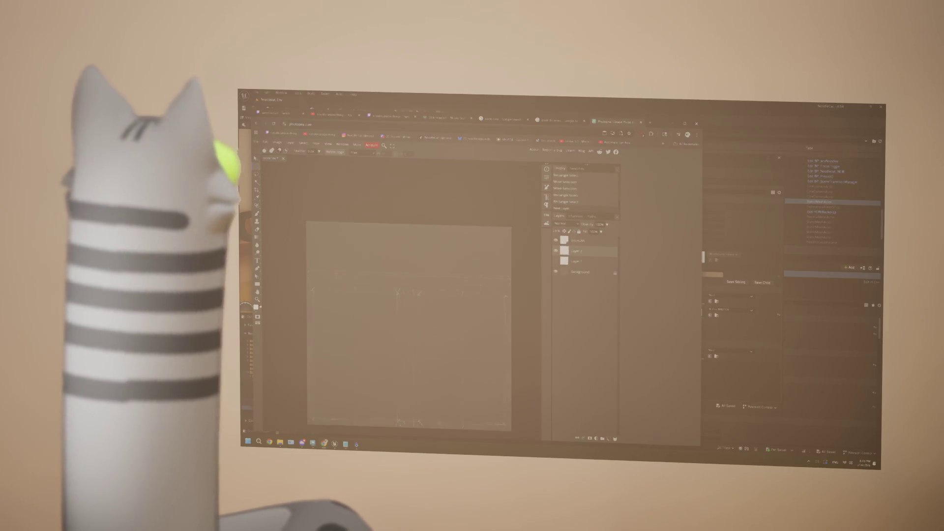
key("ctrl+j")
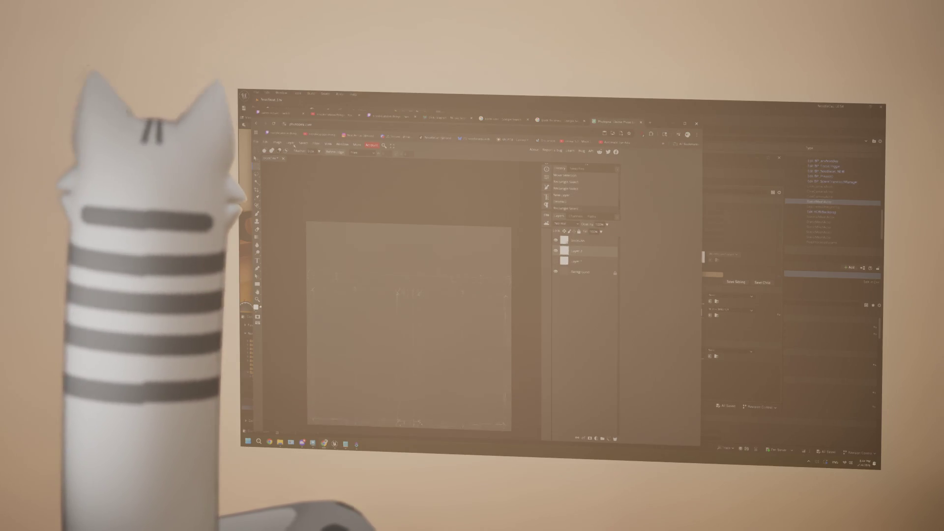
Step: Browse the Edit, Image and Layer menus looking for the New Fill Layer command
left_click(269, 142)
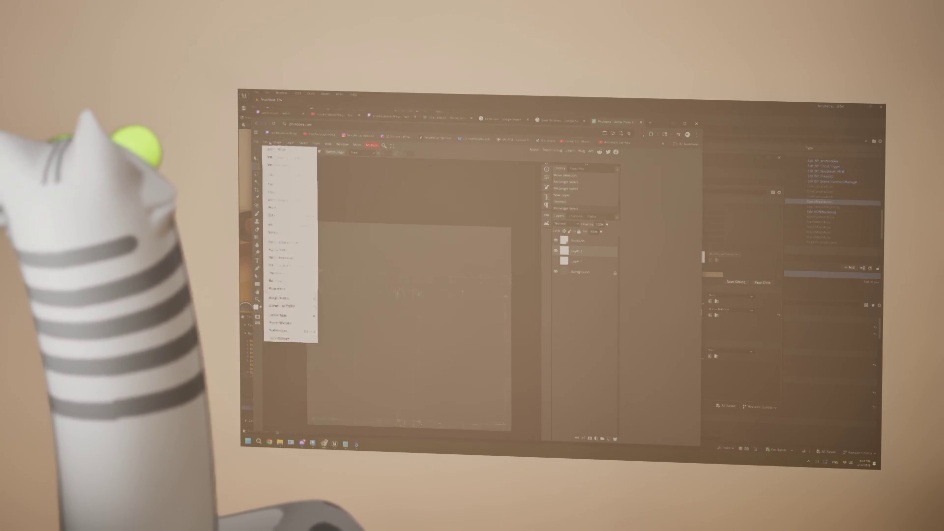
left_click(279, 142)
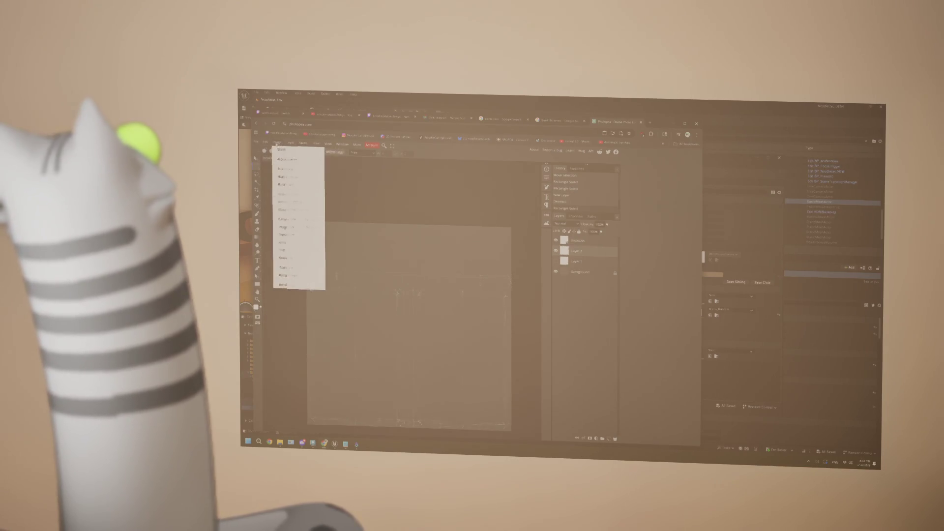
left_click(319, 142)
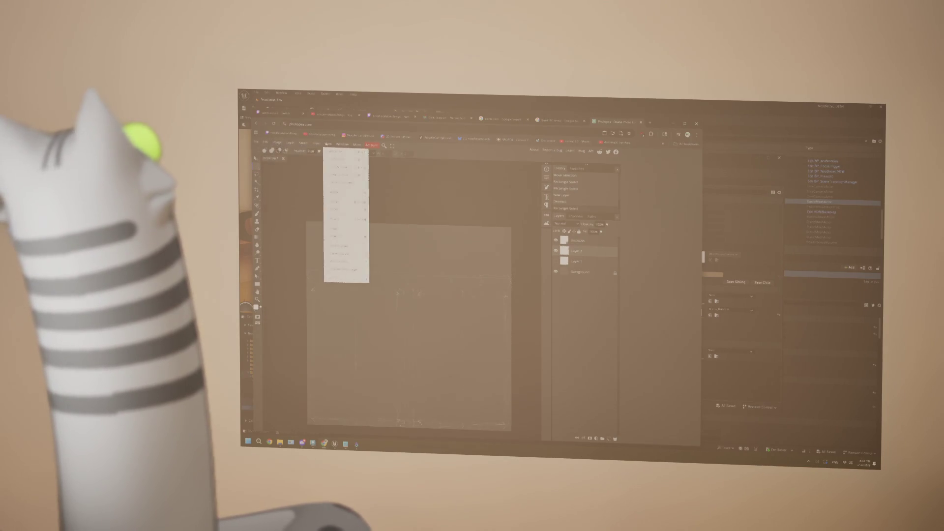
left_click(296, 142)
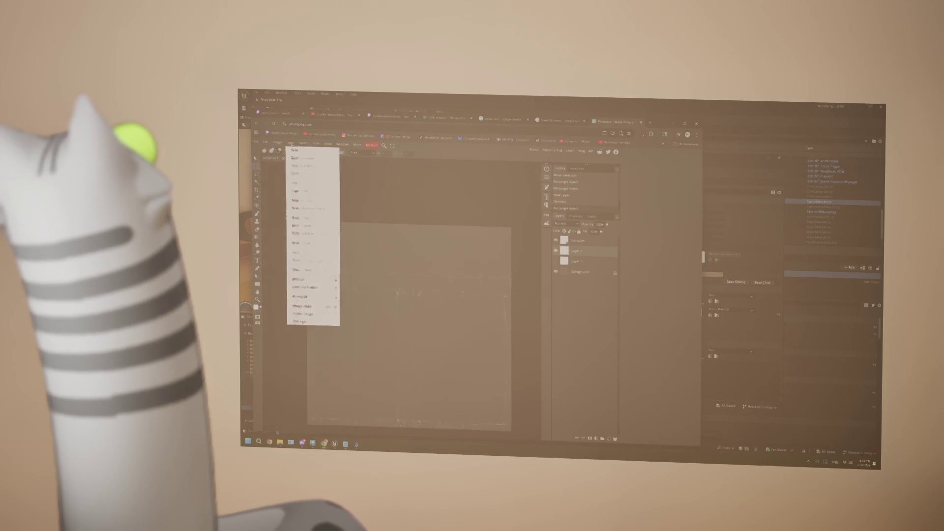
left_click(280, 142)
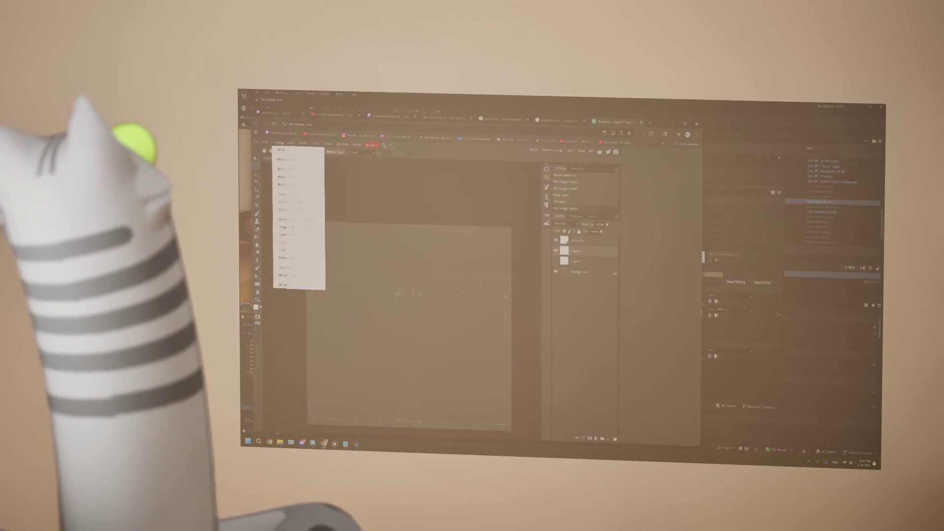
left_click(267, 142)
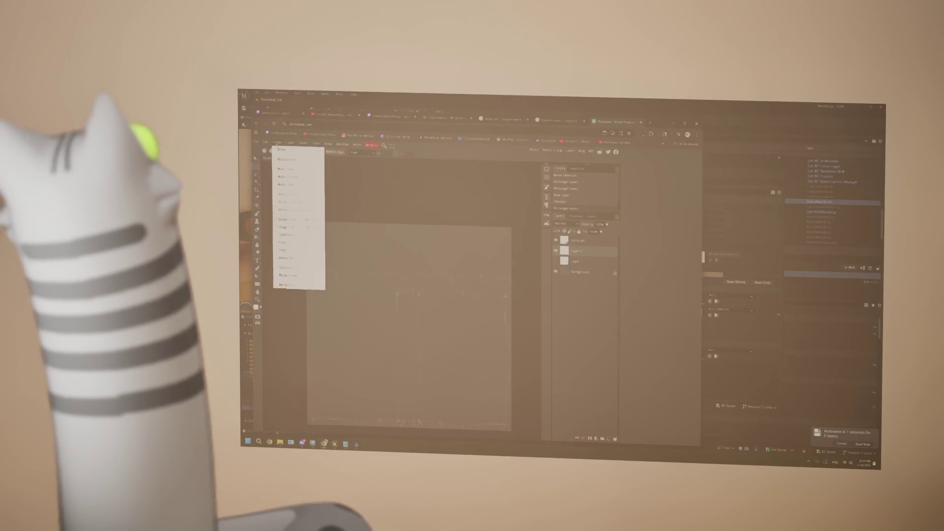
mouse_move(278, 142)
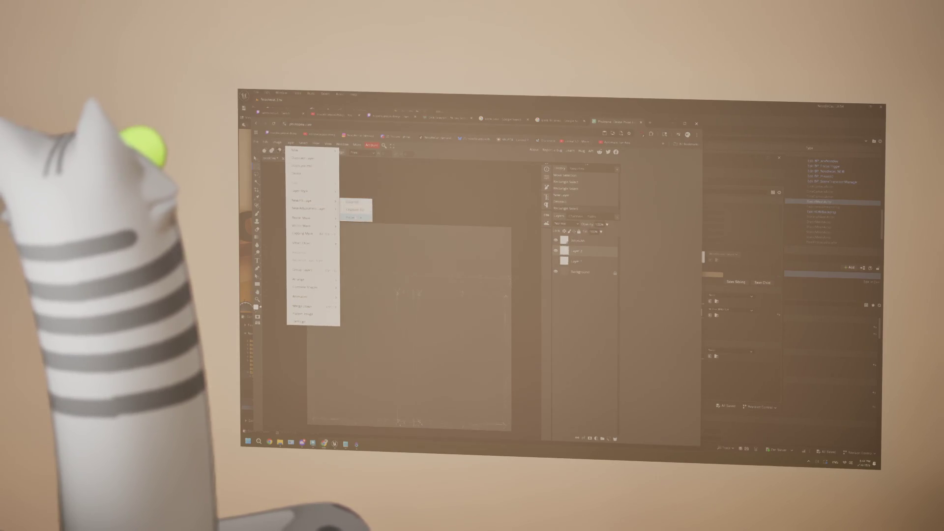
Step: Add a pattern fill layer and set it to the white horizontal stripe pattern after trying grey and darker ones
left_click(355, 217)
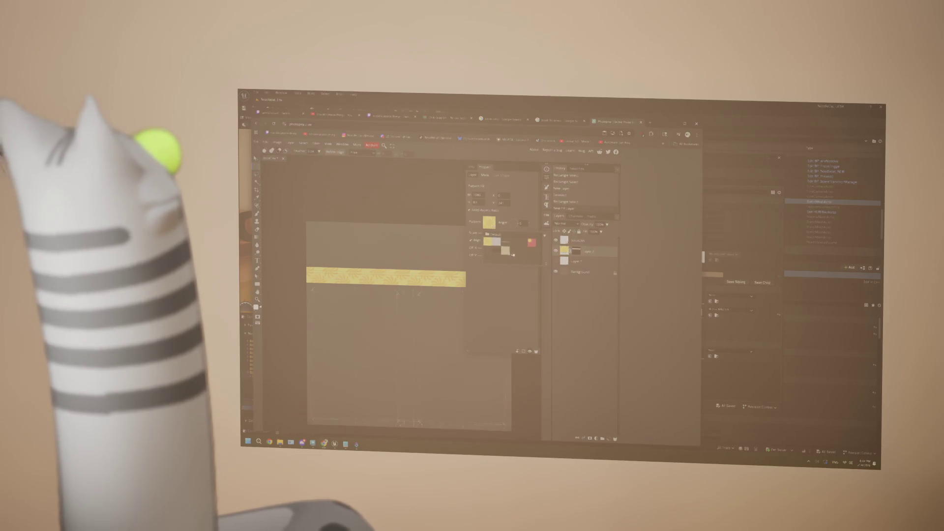
left_click(489, 221)
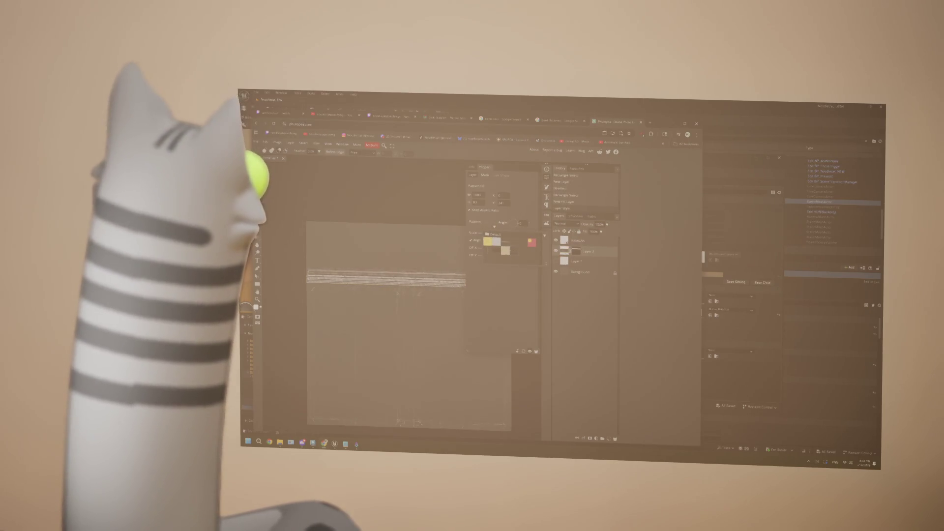
left_click(489, 221)
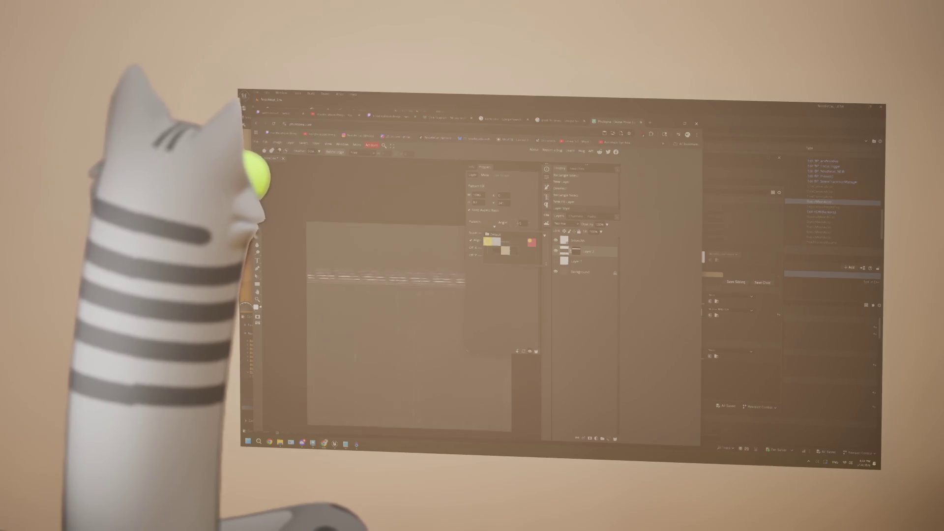
left_click(490, 221)
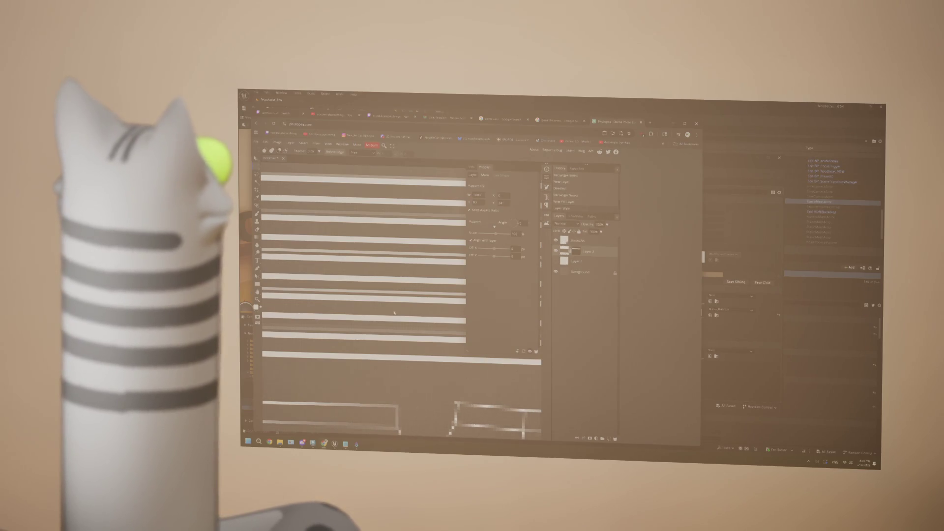
scroll(394, 314, "down", 3)
scroll(394, 314, "down", 3)
scroll(394, 312, "down", 3)
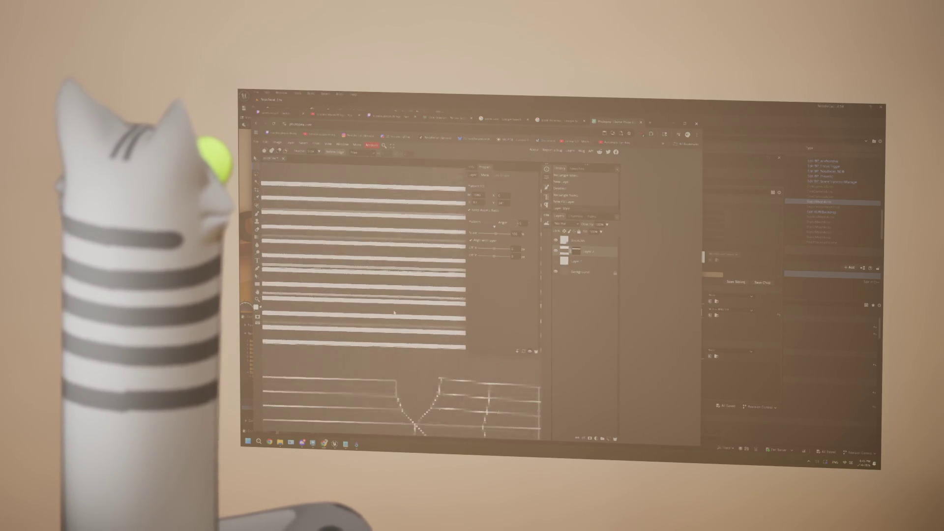
scroll(393, 312, "down", 3)
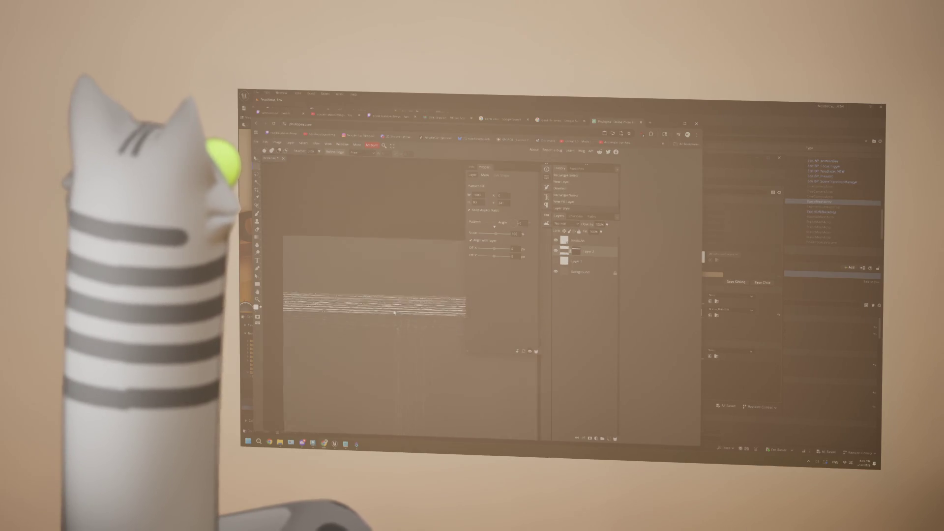
scroll(395, 313, "up", 3)
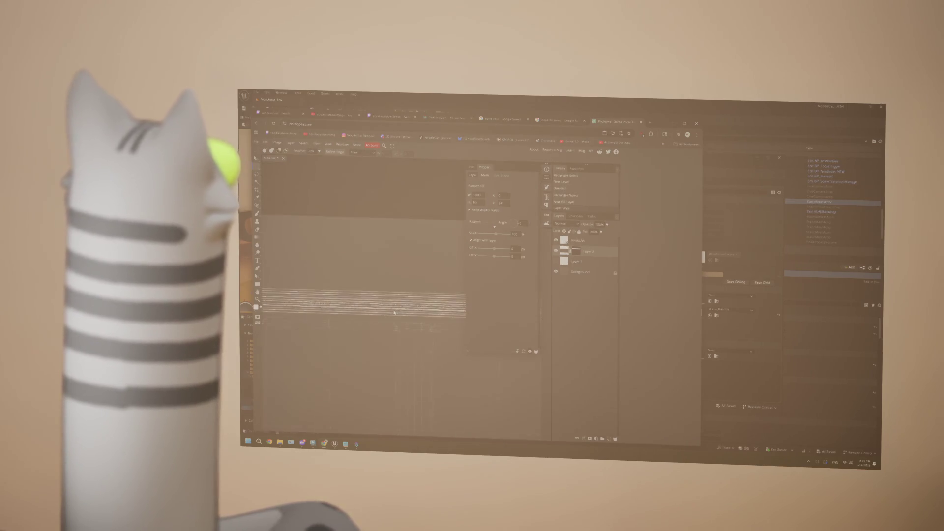
scroll(394, 313, "up", 3)
scroll(395, 314, "up", 3)
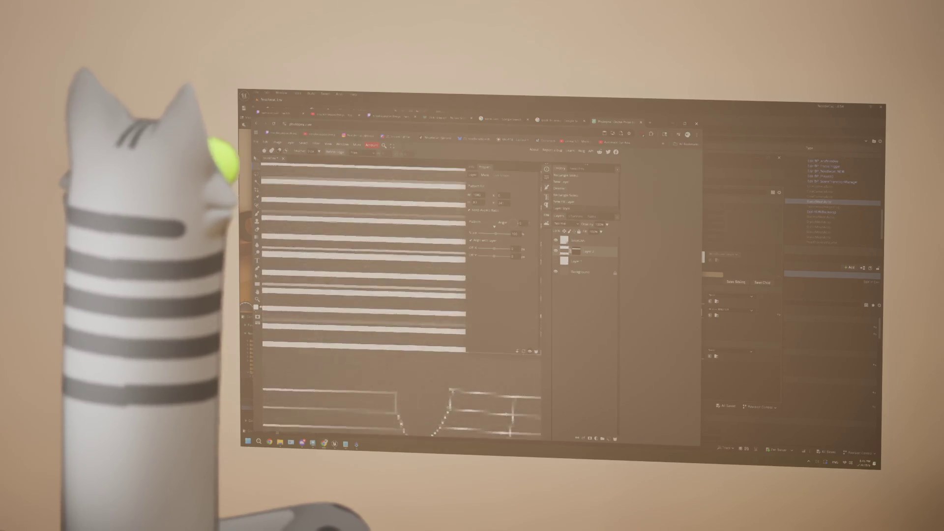
scroll(394, 313, "up", 3)
scroll(395, 313, "up", 3)
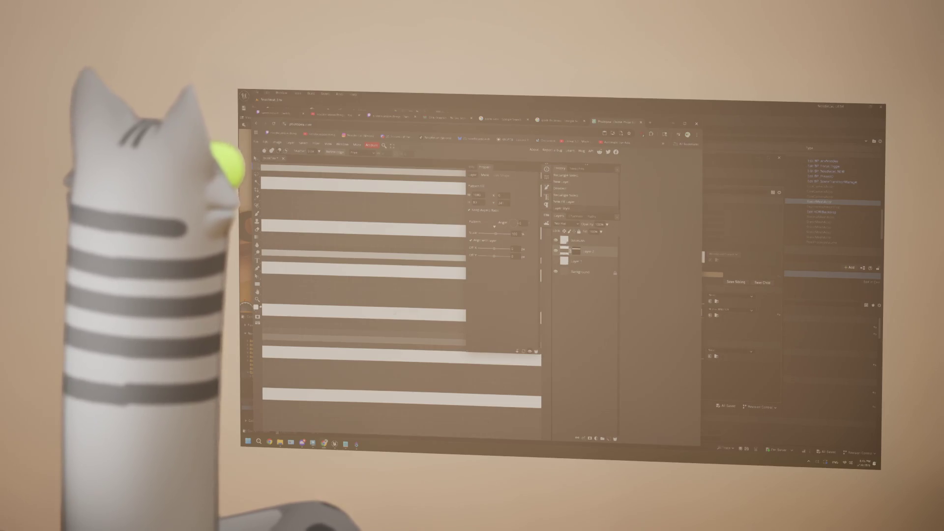
scroll(395, 312, "down", 3)
scroll(395, 313, "down", 3)
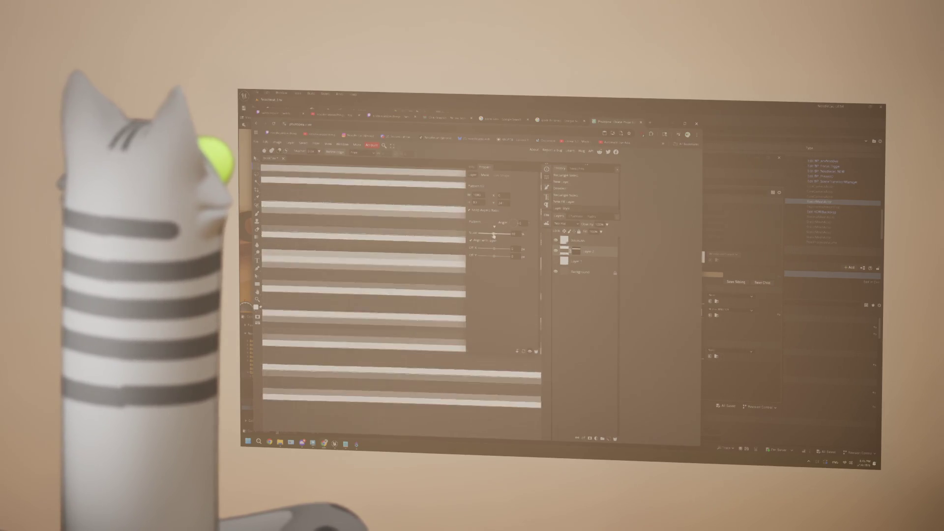
scroll(394, 313, "down", 3)
scroll(395, 313, "down", 3)
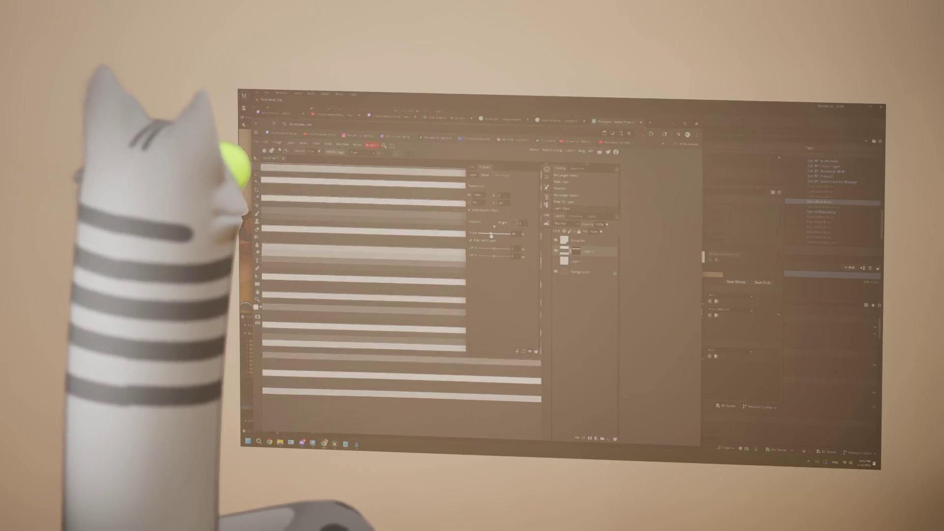
scroll(395, 312, "down", 3)
scroll(395, 313, "down", 3)
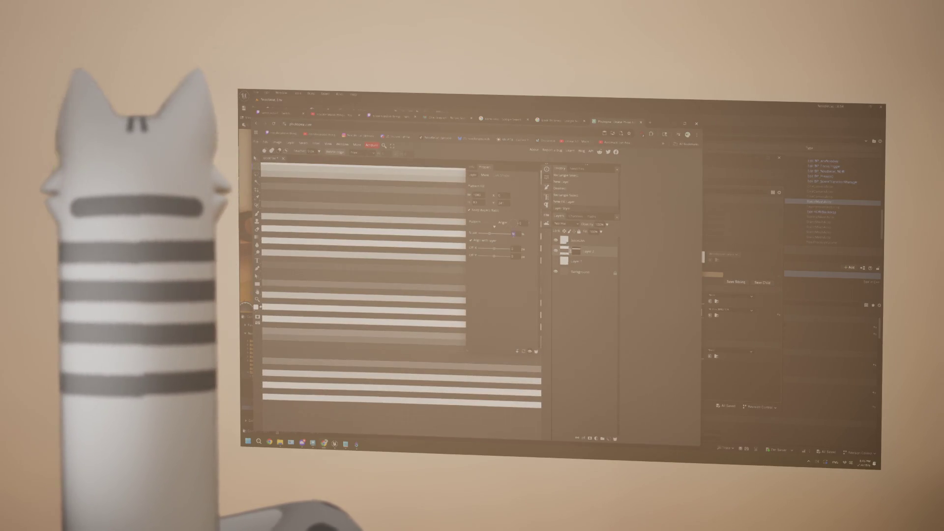
scroll(395, 313, "down", 3)
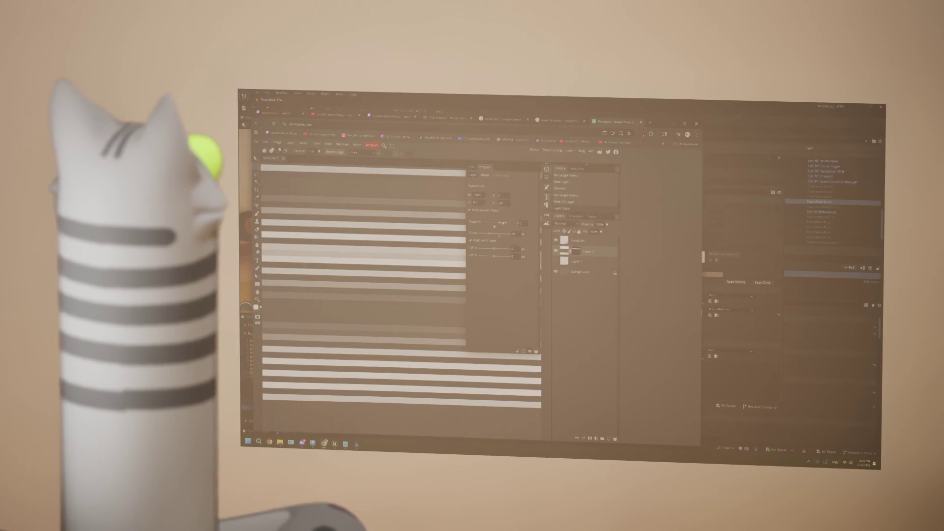
scroll(394, 312, "down", 3)
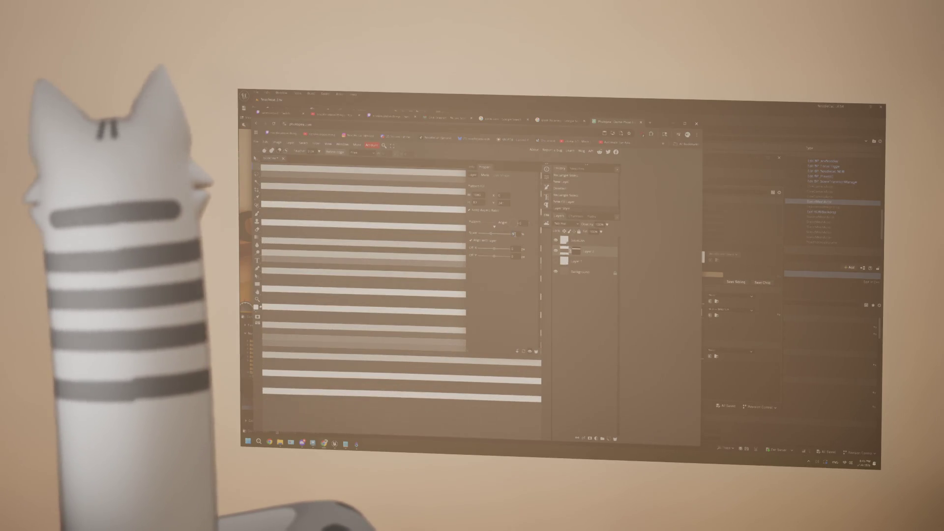
scroll(395, 313, "down", 3)
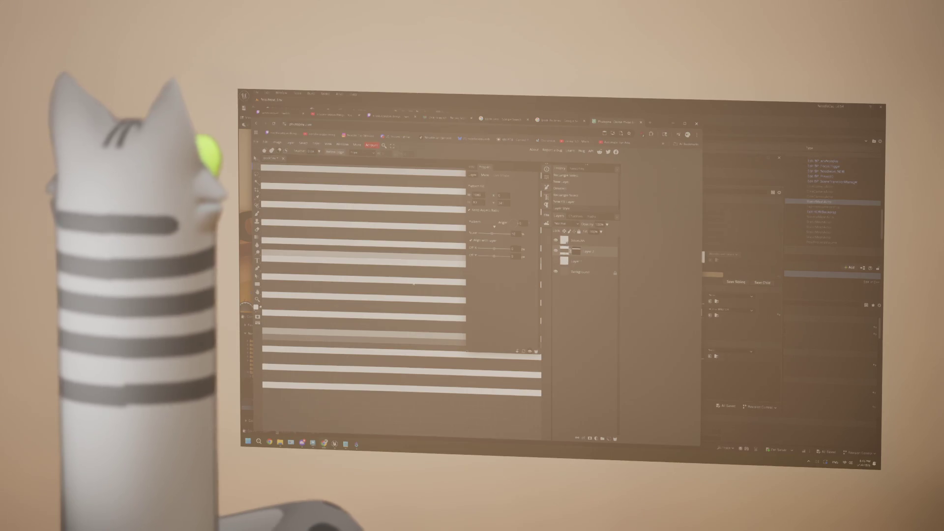
scroll(411, 283, "down", 3)
scroll(412, 282, "down", 3)
scroll(411, 283, "down", 3)
scroll(411, 283, "down", 3)
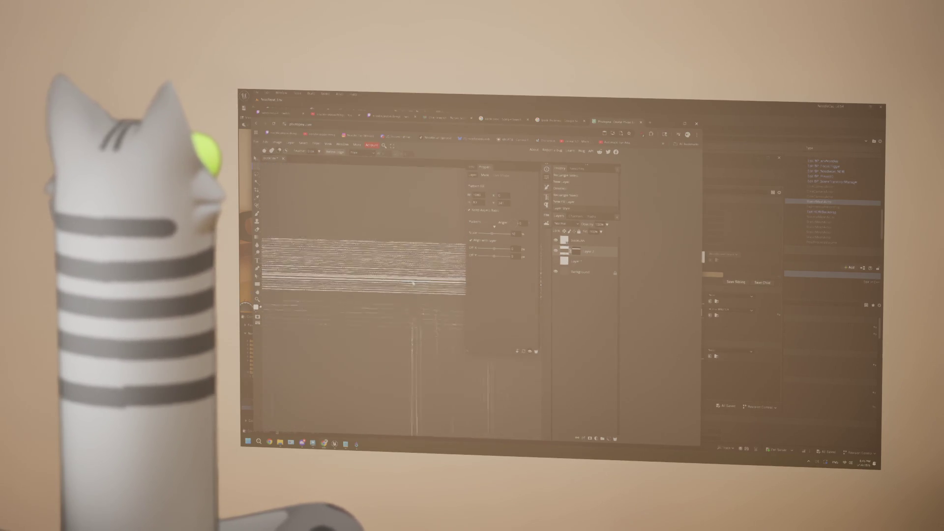
scroll(412, 283, "down", 3)
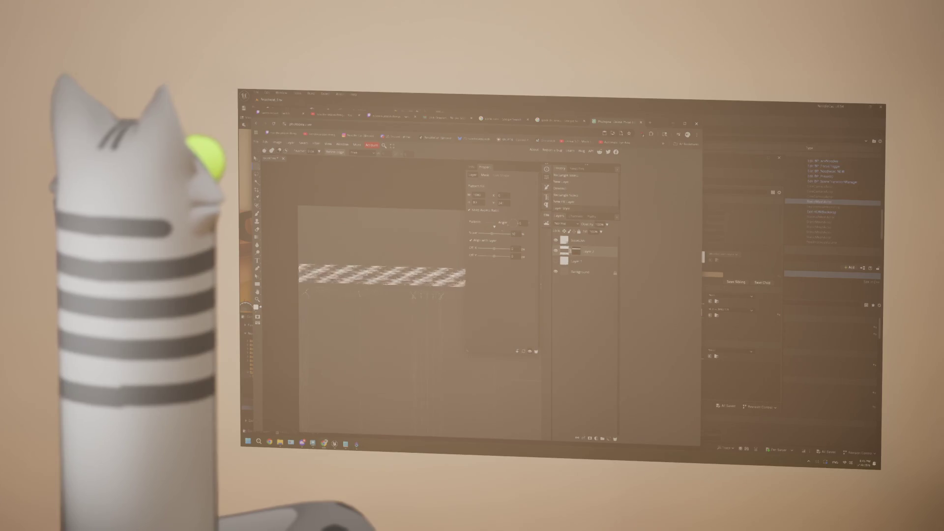
Step: Dismiss the pattern fill settings after tuning the stripe scale
key("Escape")
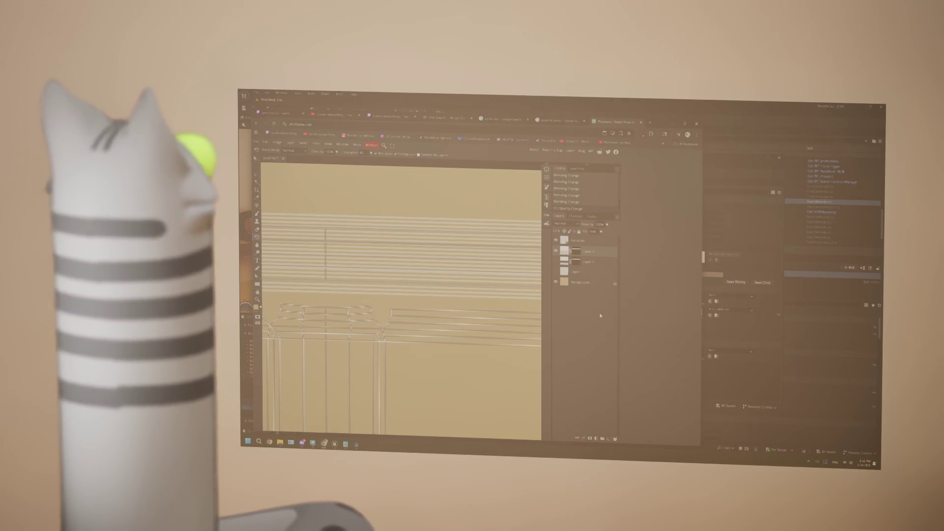
Step: Undo (Ctrl+Z) so the UV wireframe lines no longer show over the striped texture
key("ctrl+z")
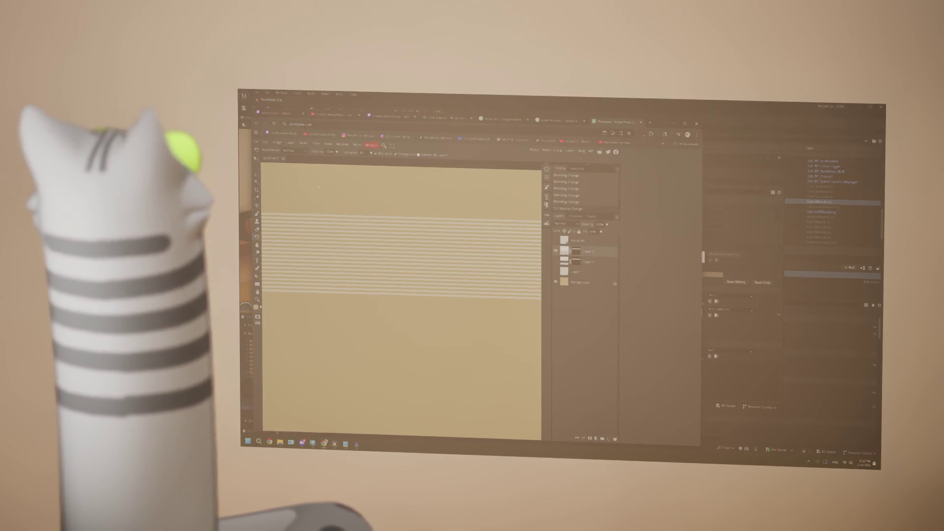
Step: Save the edited striped texture via File > Save, backing out of the export options once
left_click(261, 143)
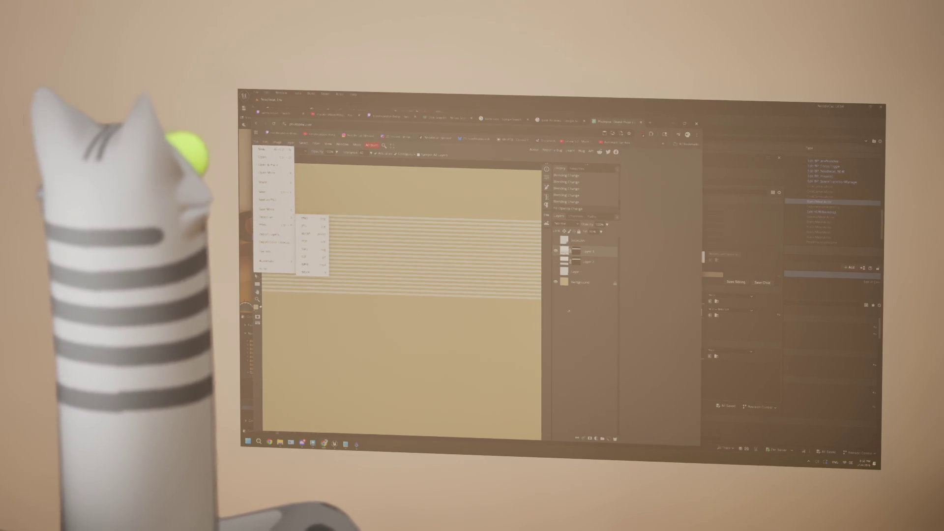
key("Escape")
left_click(257, 142)
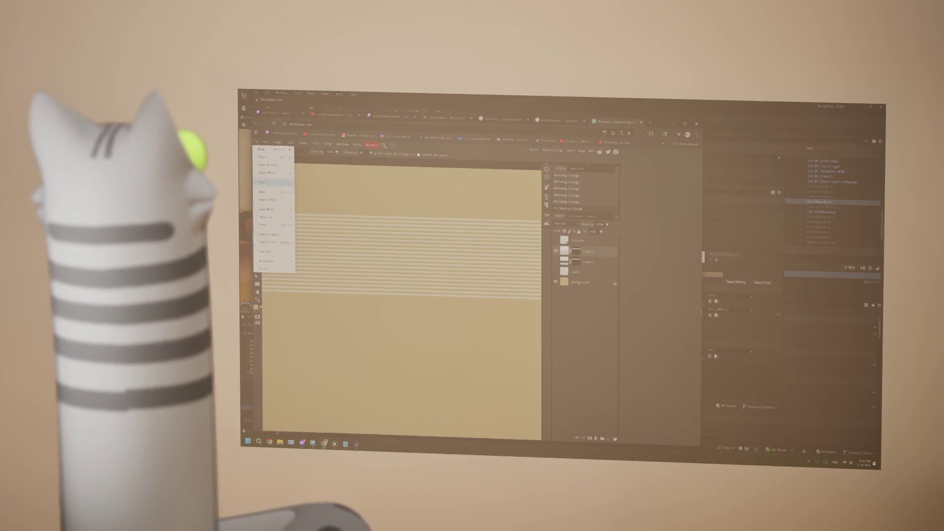
left_click(275, 193)
Step: Switch back to Maya and select a face on the book's spine through the component marking menu
key("alt+Tab")
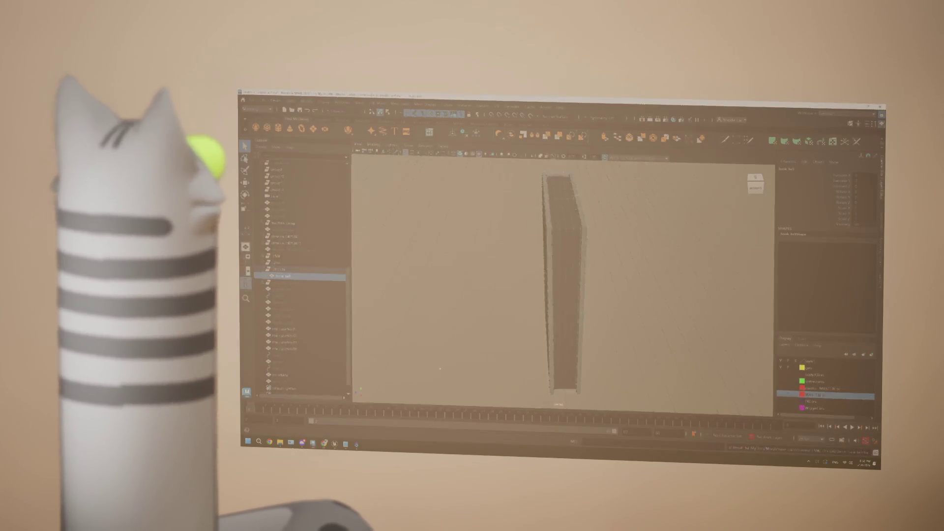
right_click(566, 230)
left_click(576, 232)
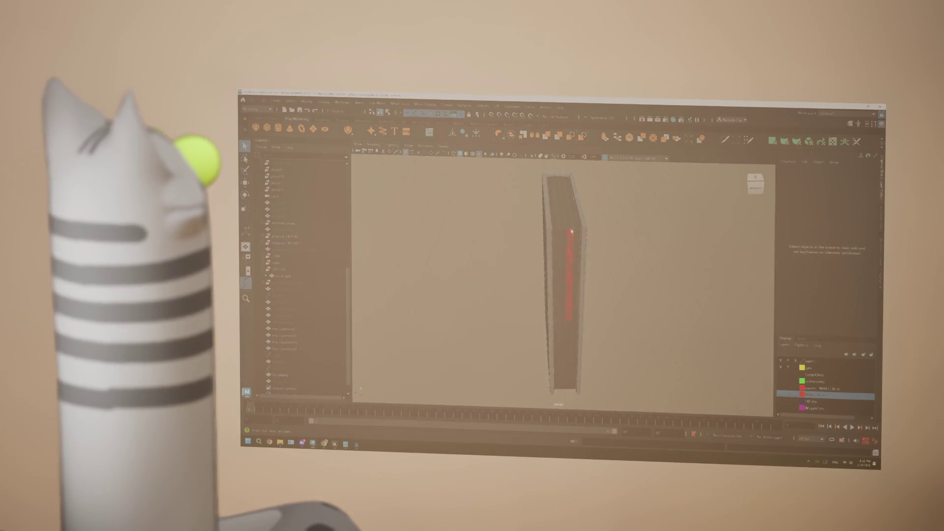